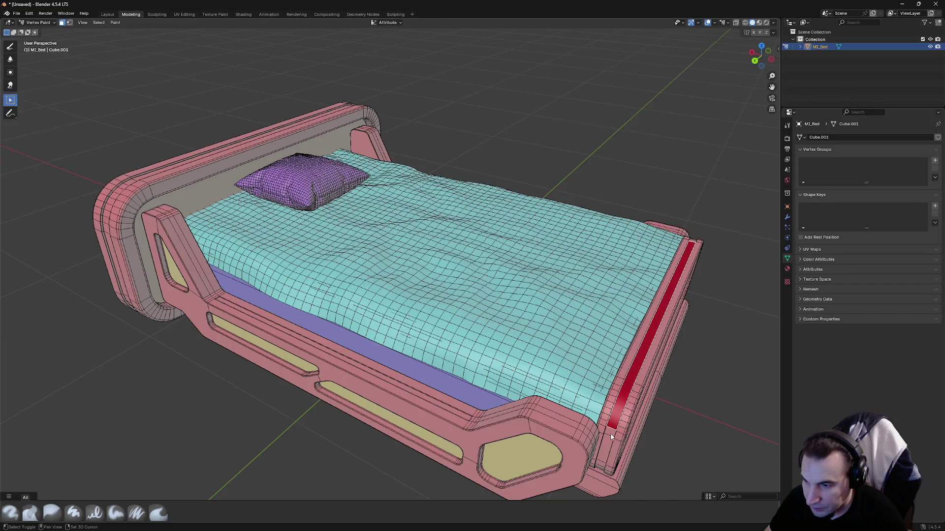
# - Paint the inner end strip red down to its bottom edge, viewing the bed's end face up close
pyautogui.moveTo(604, 450)
pyautogui.mouseDown(button='middle')
pyautogui.moveTo(617, 443)
pyautogui.moveTo(618, 387)
pyautogui.mouseUp(button='middle')
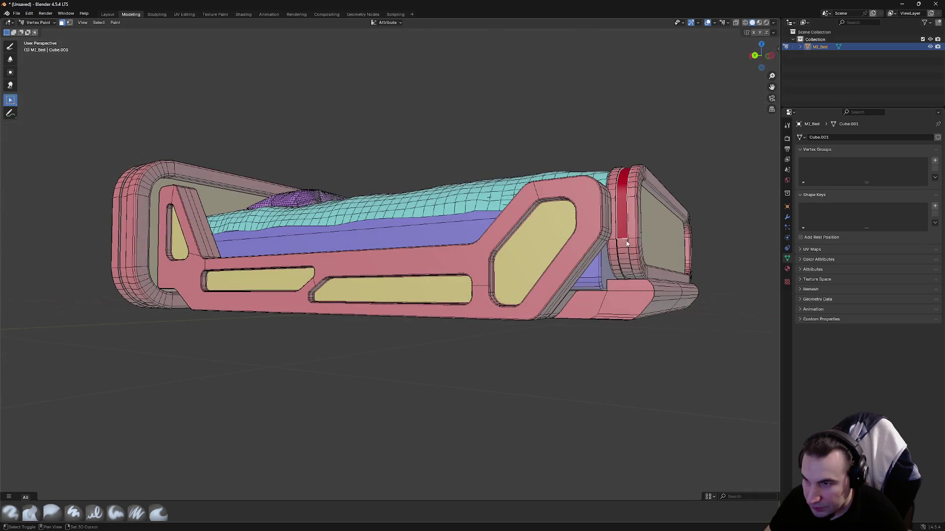
pyautogui.moveTo(628, 244); pyautogui.dragTo(614, 219, button='middle')
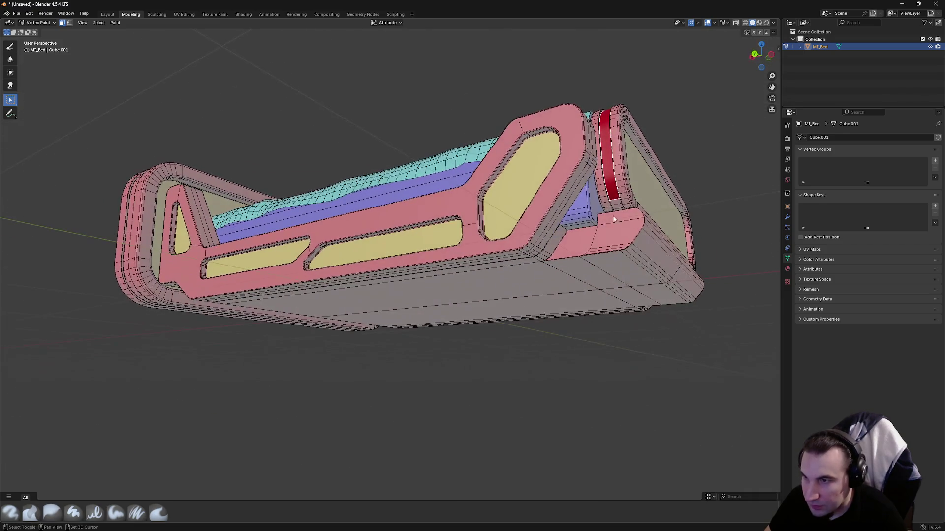
pyautogui.moveTo(614, 219); pyautogui.dragTo(622, 218)
pyautogui.moveTo(631, 209)
pyautogui.mouseDown(button='middle')
pyautogui.moveTo(429, 262)
pyautogui.moveTo(512, 295)
pyautogui.mouseUp(button='middle')
pyautogui.scroll(3, 562, 222)
pyautogui.scroll(2, 446, 280)
pyautogui.scroll(3, 515, 328)
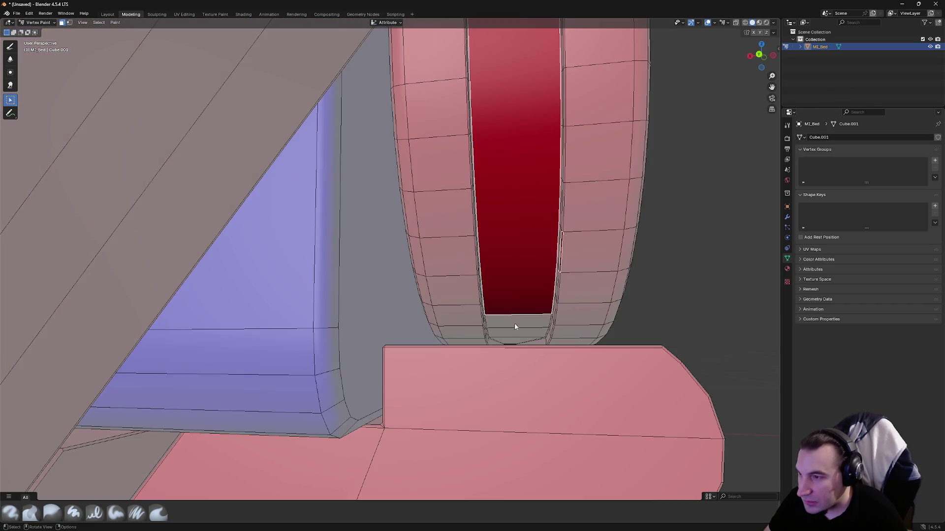
pyautogui.moveTo(513, 342); pyautogui.dragTo(564, 347)
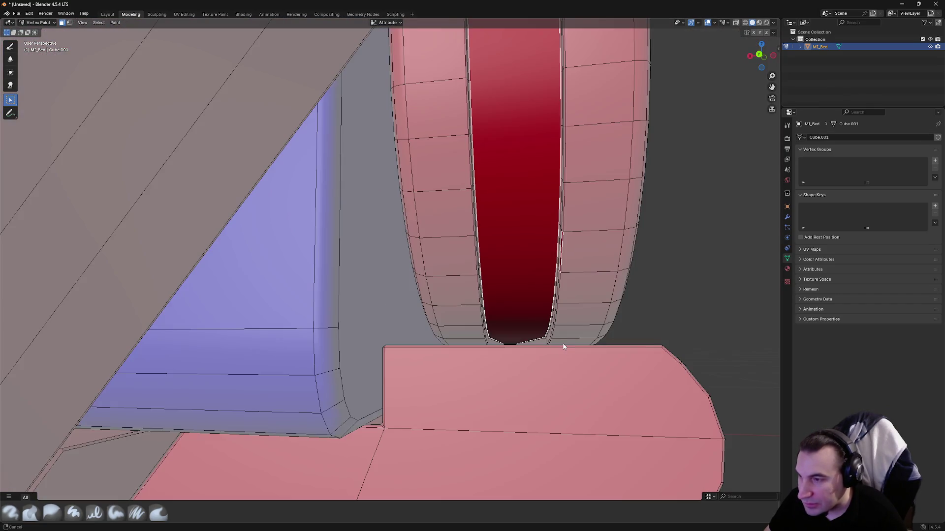
pyautogui.moveTo(563, 346); pyautogui.dragTo(563, 345, button='middle')
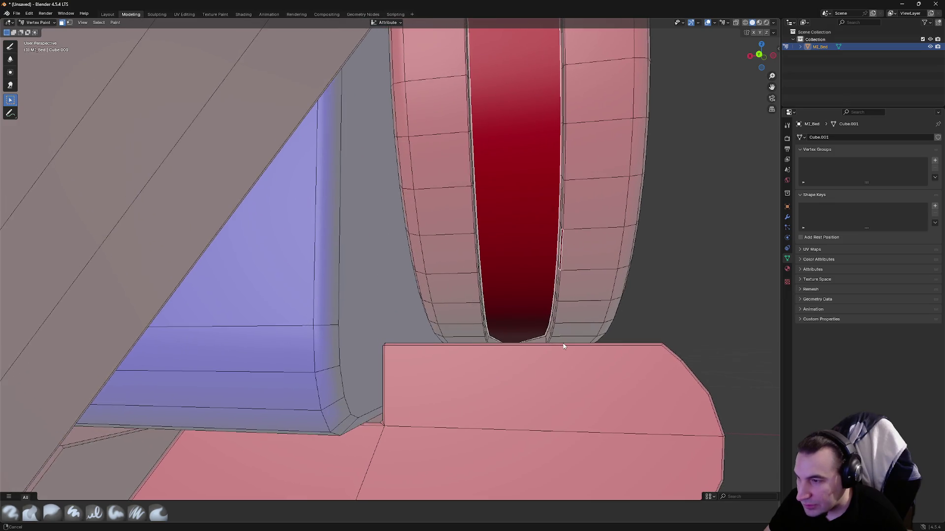
pyautogui.scroll(-2, 563, 346)
pyautogui.scroll(-3, 527, 345)
pyautogui.moveTo(527, 344)
pyautogui.mouseDown(button='middle')
pyautogui.moveTo(436, 337)
pyautogui.moveTo(510, 312)
pyautogui.mouseUp(button='middle')
pyautogui.scroll(1, 432, 346)
pyautogui.scroll(2, 510, 312)
pyautogui.scroll(2, 511, 312)
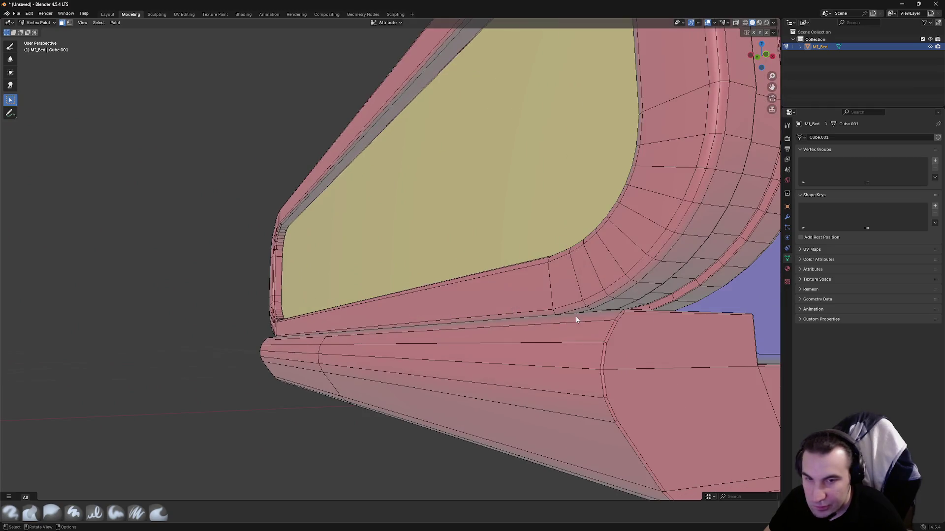
pyautogui.scroll(2, 567, 319)
# - Darken the vertical end strip with repeated red strokes and begin the headboard strip
pyautogui.moveTo(568, 320); pyautogui.dragTo(517, 318, button='middle')
pyautogui.moveTo(448, 320); pyautogui.dragTo(458, 144)
pyautogui.moveTo(458, 144); pyautogui.dragTo(444, 205, button='middle')
pyautogui.moveTo(440, 108); pyautogui.dragTo(432, 200, button='middle')
pyautogui.moveTo(432, 200); pyautogui.dragTo(433, 302)
pyautogui.moveTo(432, 302)
pyautogui.mouseDown(button='middle')
pyautogui.moveTo(465, 232)
pyautogui.moveTo(460, 354)
pyautogui.moveTo(459, 281)
pyautogui.mouseUp(button='middle')
pyautogui.moveTo(458, 283); pyautogui.dragTo(459, 411)
pyautogui.moveTo(459, 411)
pyautogui.mouseDown(button='middle')
pyautogui.moveTo(416, 233)
pyautogui.moveTo(543, 239)
pyautogui.moveTo(457, 343)
pyautogui.moveTo(318, 204)
pyautogui.moveTo(401, 294)
pyautogui.moveTo(529, 298)
pyautogui.moveTo(500, 341)
pyautogui.moveTo(323, 337)
pyautogui.mouseUp(button='middle')
pyautogui.scroll(4, 457, 344)
pyautogui.scroll(-3, 530, 297)
pyautogui.scroll(3, 522, 302)
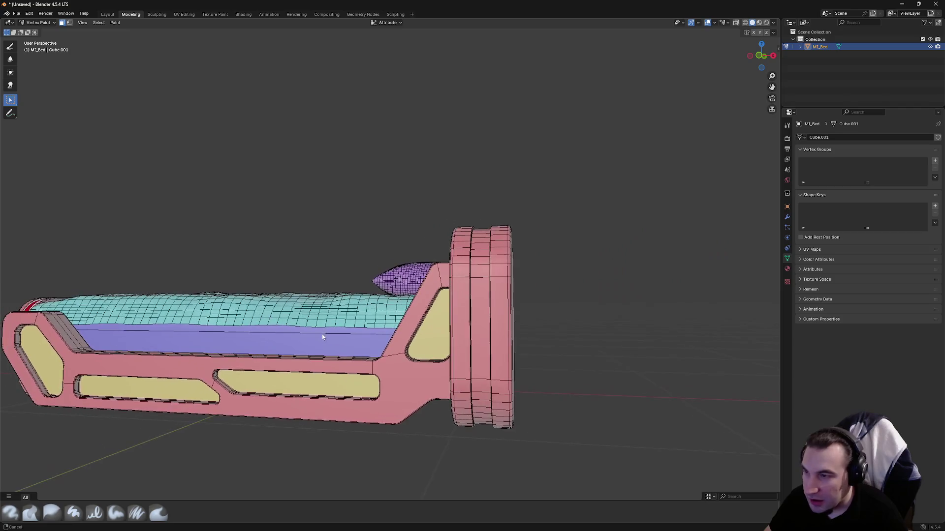
pyautogui.moveTo(474, 322); pyautogui.dragTo(475, 342)
# - Paint red down the length of the headboard strip, marking its faces
pyautogui.moveTo(475, 342)
pyautogui.mouseDown(button='middle')
pyautogui.moveTo(506, 337)
pyautogui.moveTo(490, 229)
pyautogui.mouseUp(button='middle')
pyautogui.moveTo(494, 260); pyautogui.dragTo(503, 295)
pyautogui.moveTo(503, 338); pyautogui.dragTo(502, 306)
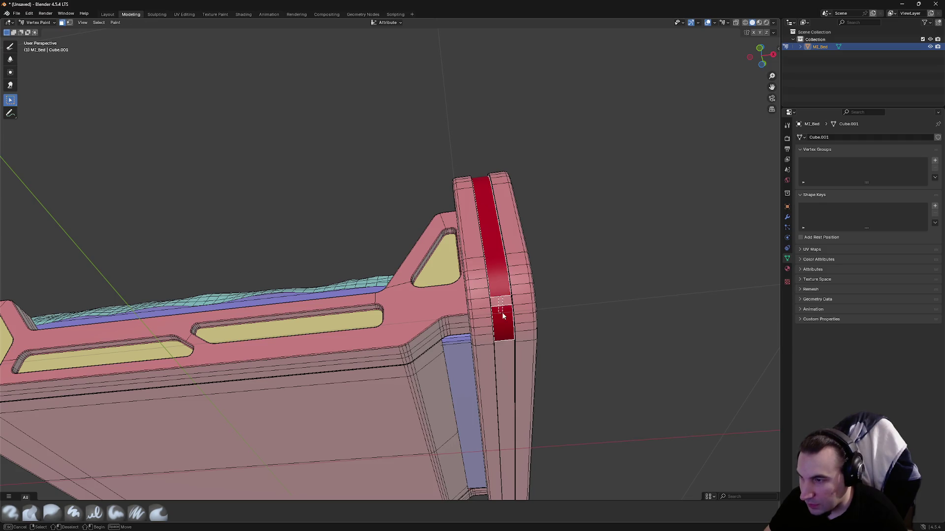
pyautogui.moveTo(505, 367); pyautogui.dragTo(512, 400)
pyautogui.moveTo(512, 400)
pyautogui.mouseDown(button='middle')
pyautogui.moveTo(556, 383)
pyautogui.moveTo(483, 366)
pyautogui.moveTo(417, 389)
pyautogui.moveTo(402, 407)
pyautogui.mouseUp(button='middle')
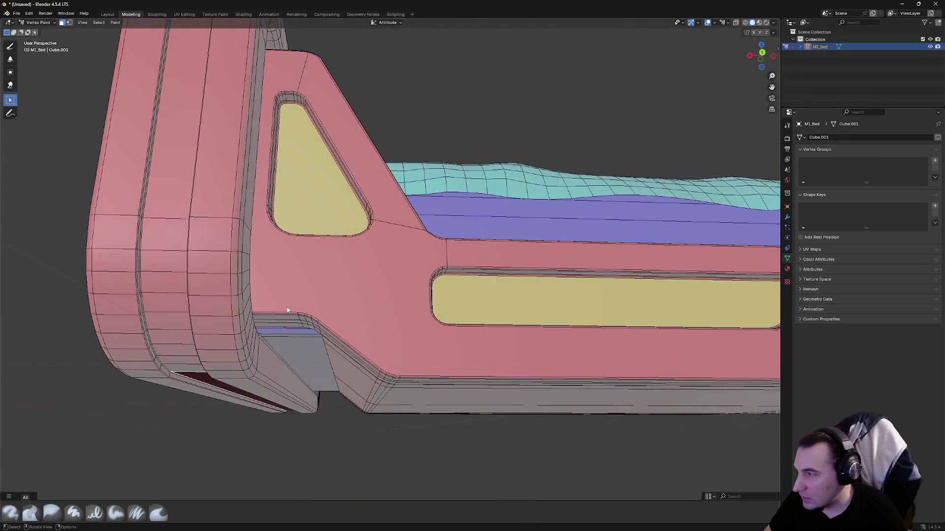
pyautogui.moveTo(288, 310); pyautogui.dragTo(296, 263, button='middle')
pyautogui.moveTo(274, 354); pyautogui.dragTo(306, 363)
# - Finish the top headboard strip in red and fill its remaining pink gap
pyautogui.press('super')
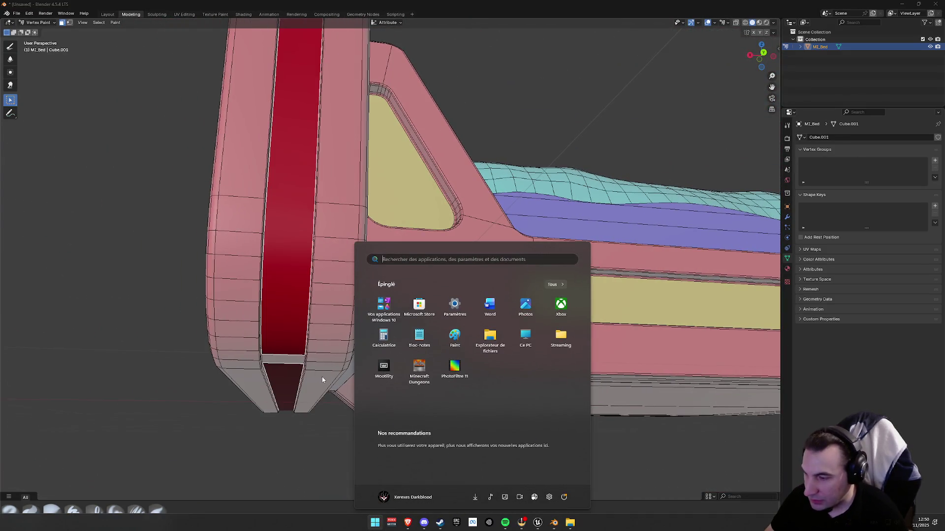
pyautogui.moveTo(322, 380); pyautogui.dragTo(398, 225, button='middle')
pyautogui.moveTo(396, 180)
pyautogui.mouseDown(button='middle')
pyautogui.moveTo(401, 200)
pyautogui.moveTo(311, 310)
pyautogui.mouseUp(button='middle')
pyautogui.moveTo(310, 266); pyautogui.dragTo(319, 376)
pyautogui.moveTo(327, 249)
pyautogui.mouseDown(button='middle')
pyautogui.moveTo(487, 306)
pyautogui.moveTo(586, 302)
pyautogui.moveTo(504, 313)
pyautogui.mouseUp(button='middle')
pyautogui.click(480, 312)
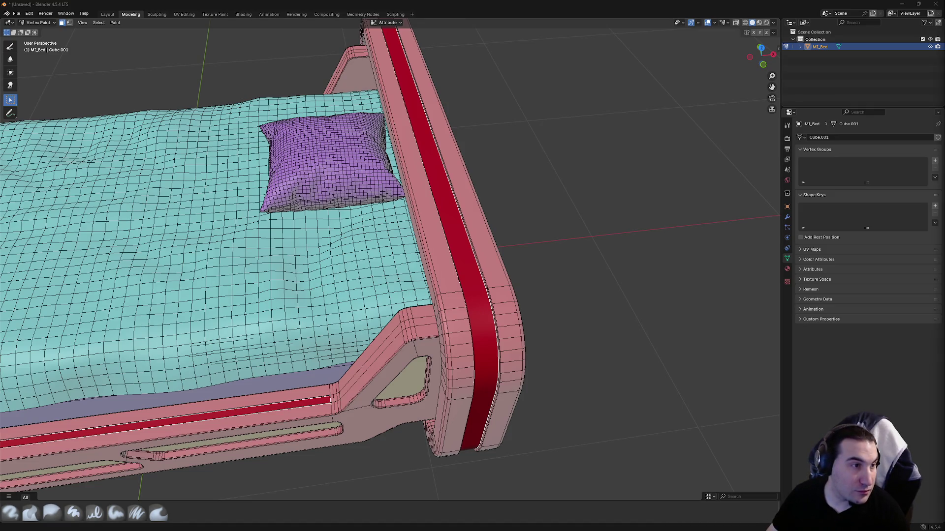
# - Paint the side rail groove red and return to the freehand paint brush
pyautogui.moveTo(475, 211)
pyautogui.mouseDown(button='middle')
pyautogui.moveTo(489, 226)
pyautogui.moveTo(409, 221)
pyautogui.moveTo(556, 290)
pyautogui.mouseUp(button='middle')
pyautogui.scroll(-5, 489, 226)
pyautogui.scroll(-4, 556, 289)
pyautogui.scroll(3, 484, 255)
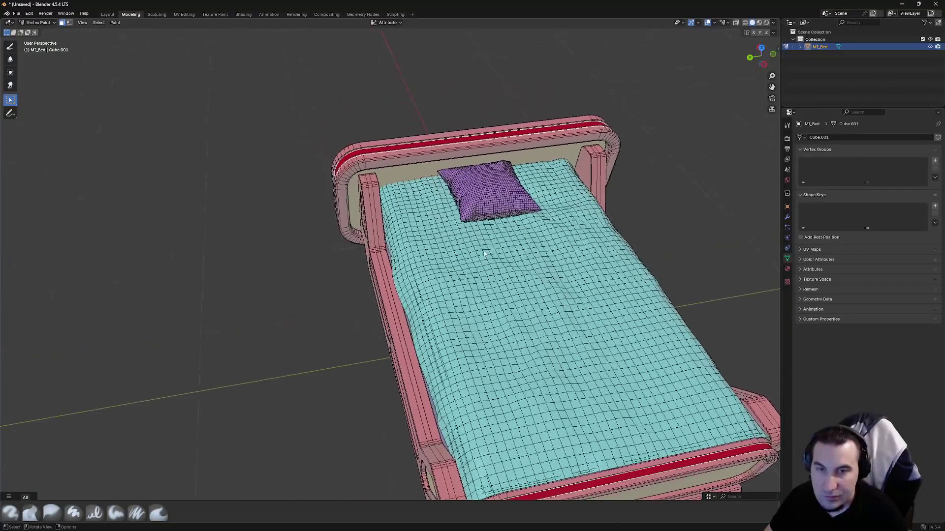
pyautogui.scroll(2, 478, 252)
pyautogui.click(374, 260)
pyautogui.moveTo(374, 260)
pyautogui.mouseDown(button='middle')
pyautogui.moveTo(349, 292)
pyautogui.moveTo(391, 243)
pyautogui.moveTo(363, 284)
pyautogui.mouseUp(button='middle')
pyautogui.moveTo(538, 230); pyautogui.dragTo(265, 133, button='middle')
pyautogui.scroll(-2, 114, 71)
pyautogui.click(12, 47)
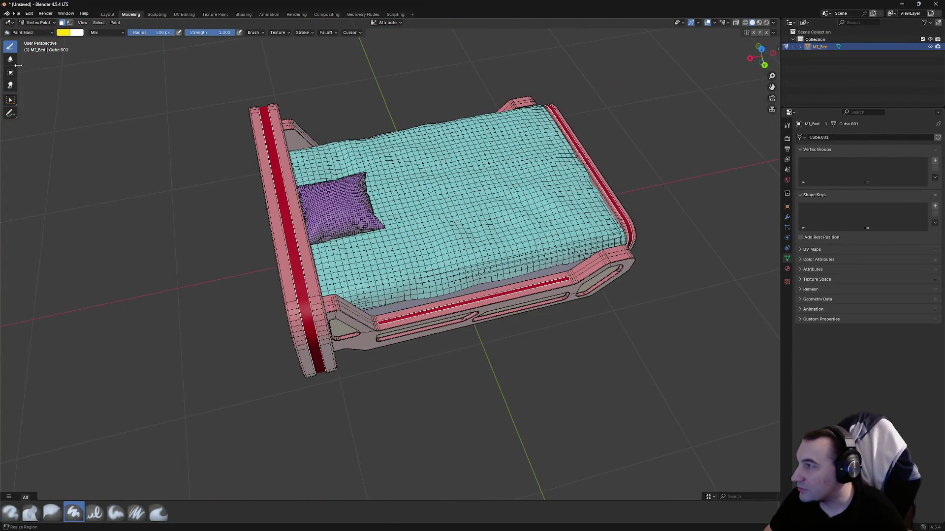
# - Recolour the red frame strips with green vertex paint and check them from several angles
pyautogui.click(67, 33)
pyautogui.moveTo(65, 53); pyautogui.dragTo(63, 61)
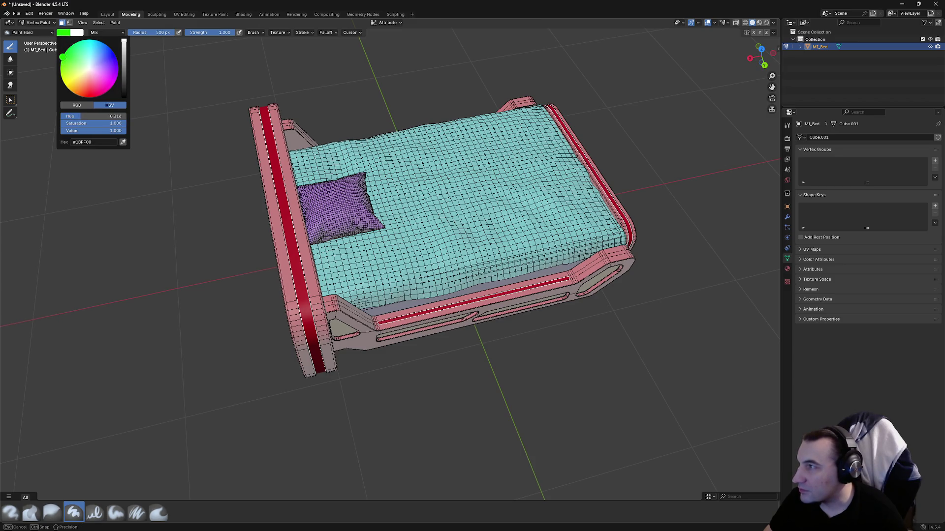
pyautogui.moveTo(318, 270); pyautogui.dragTo(237, 241)
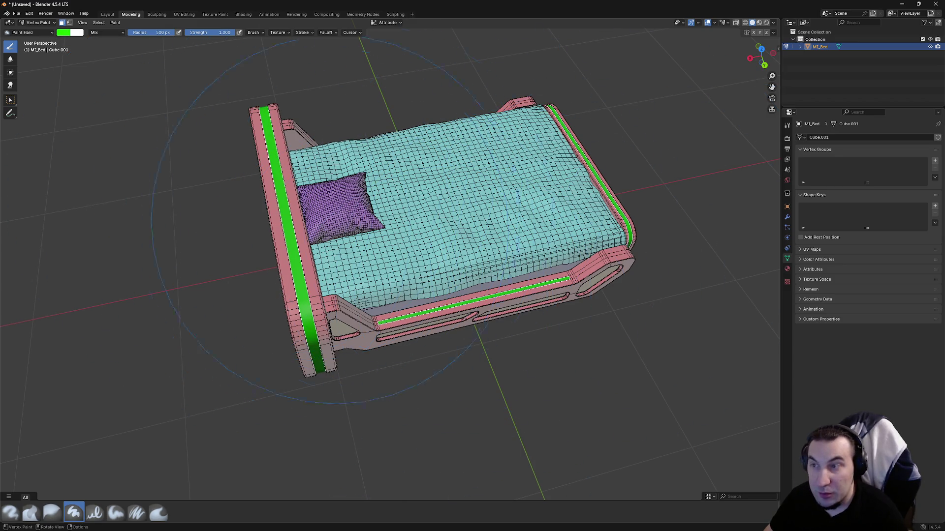
pyautogui.moveTo(447, 262); pyautogui.dragTo(334, 168, button='middle')
pyautogui.moveTo(451, 208); pyautogui.dragTo(465, 180, button='middle')
pyautogui.moveTo(383, 147); pyautogui.dragTo(244, 224, button='middle')
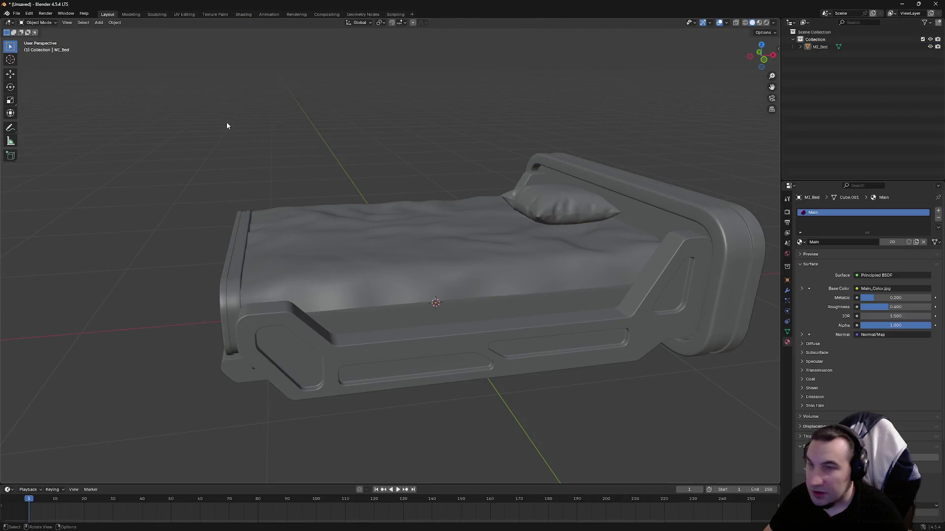
# - Toggle the bed between Edit Mode and Vertex Paint and pick another painting tool
pyautogui.click(130, 15)
pyautogui.moveTo(142, 111)
pyautogui.mouseDown(button='middle')
pyautogui.moveTo(148, 127)
pyautogui.moveTo(93, 257)
pyautogui.mouseUp(button='middle')
pyautogui.click(35, 22)
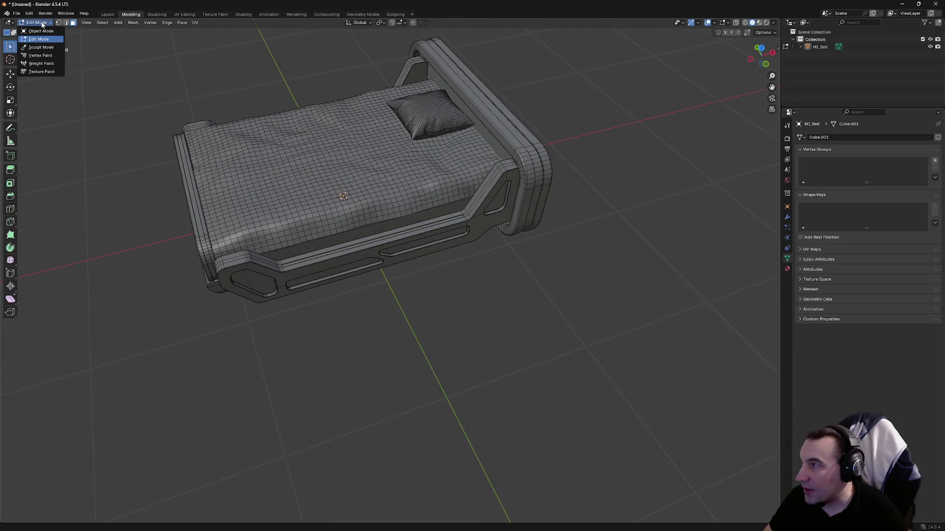
pyautogui.click(37, 60)
pyautogui.moveTo(75, 144); pyautogui.dragTo(808, 4, button='middle')
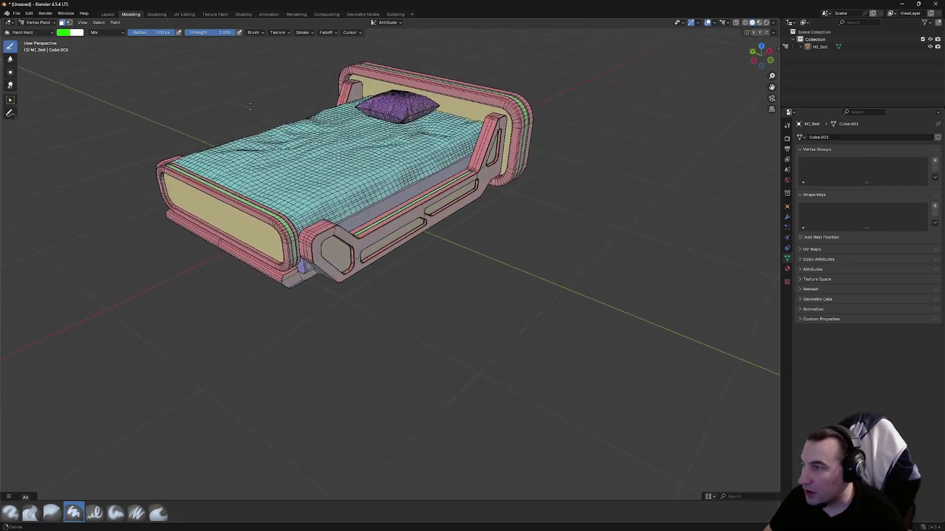
pyautogui.click(11, 98)
pyautogui.moveTo(124, 134)
pyautogui.mouseDown(button='middle')
pyautogui.moveTo(165, 81)
pyautogui.moveTo(199, 119)
pyautogui.moveTo(169, 96)
pyautogui.mouseUp(button='middle')
# - Export the bed to the desktop as SM_Bed.fbx and minimize Blender
pyautogui.click(16, 13)
pyautogui.moveTo(29, 125)
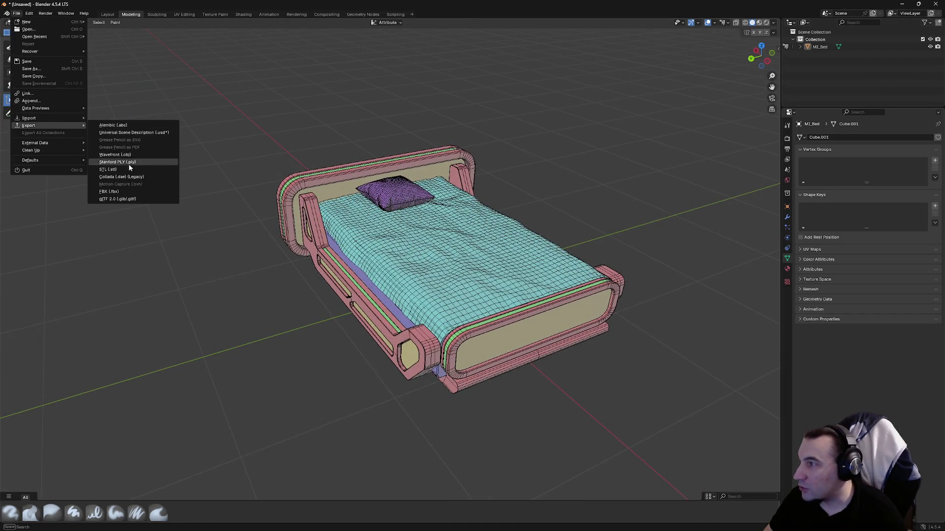
pyautogui.click(111, 191)
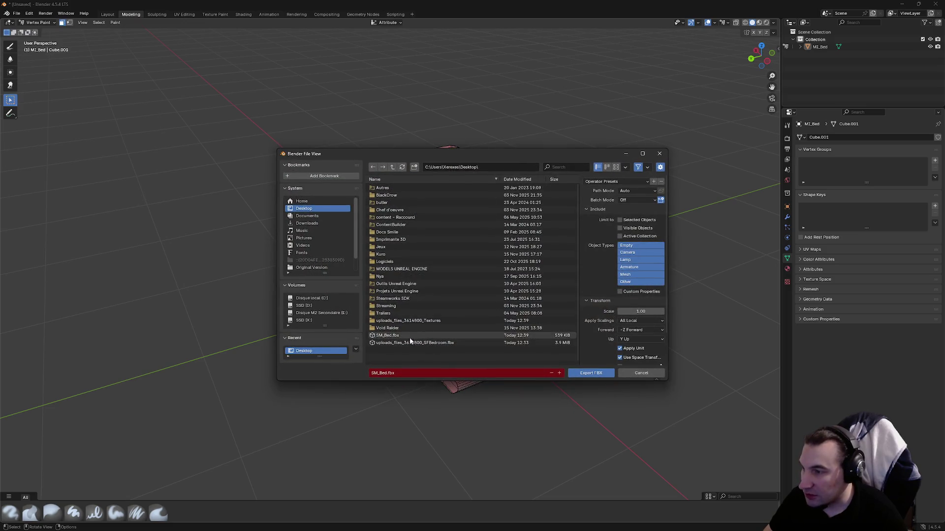
pyautogui.click(590, 373)
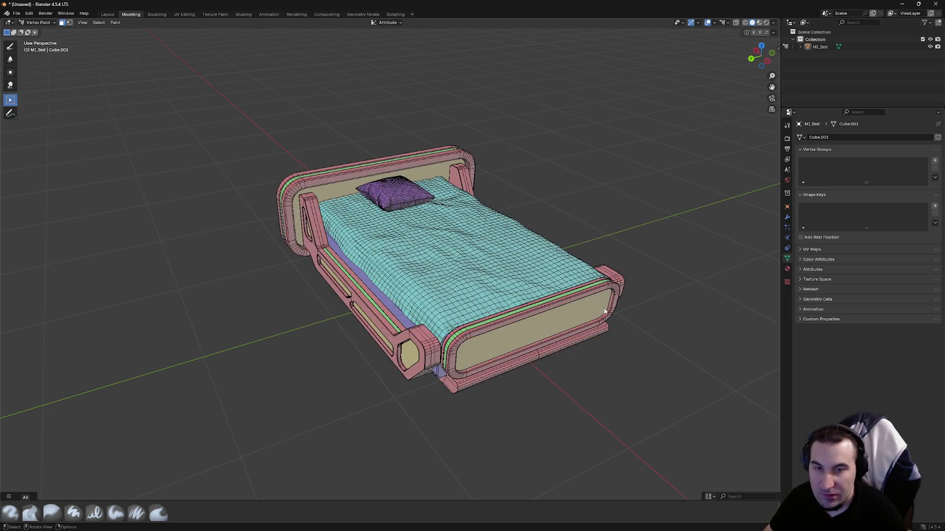
pyautogui.click(901, 3)
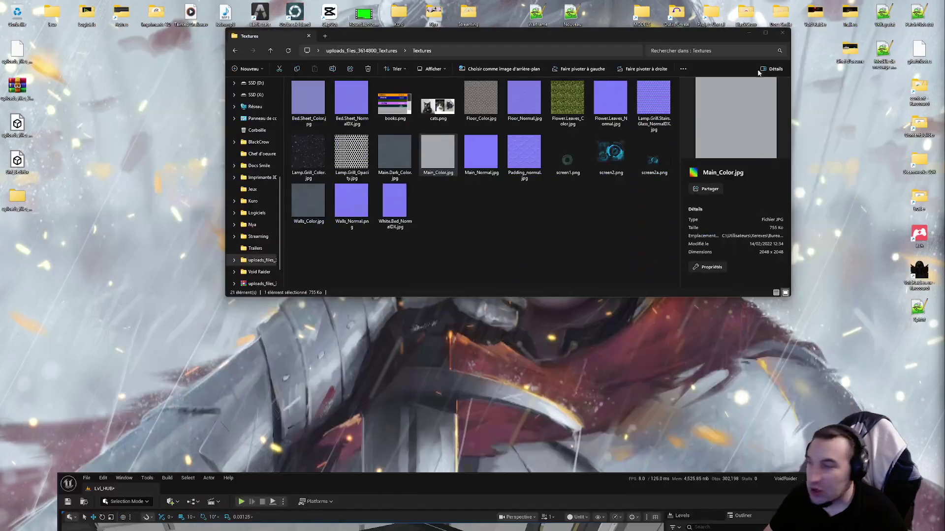
# - Close the Textures folder, minimize Unreal Editor and tidy the fbx icon on the desktop
pyautogui.click(783, 33)
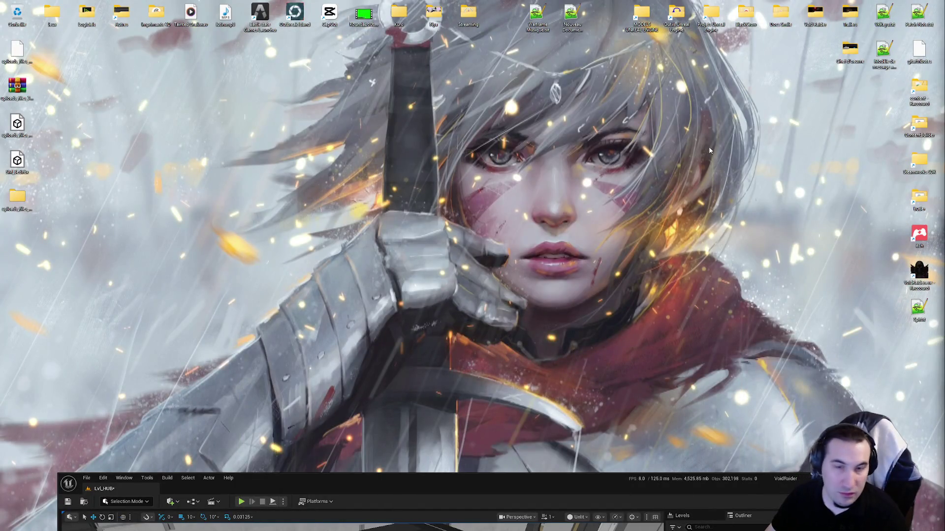
pyautogui.press('super')
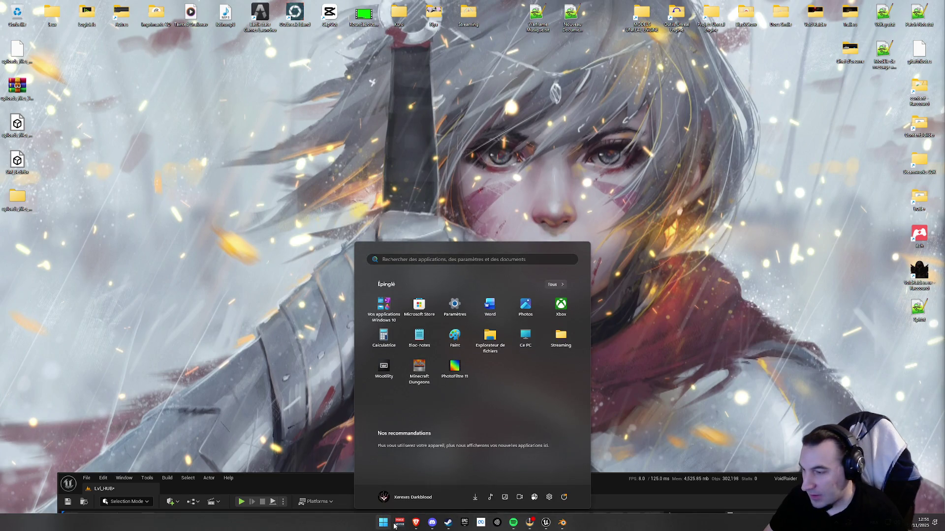
pyautogui.press('Escape')
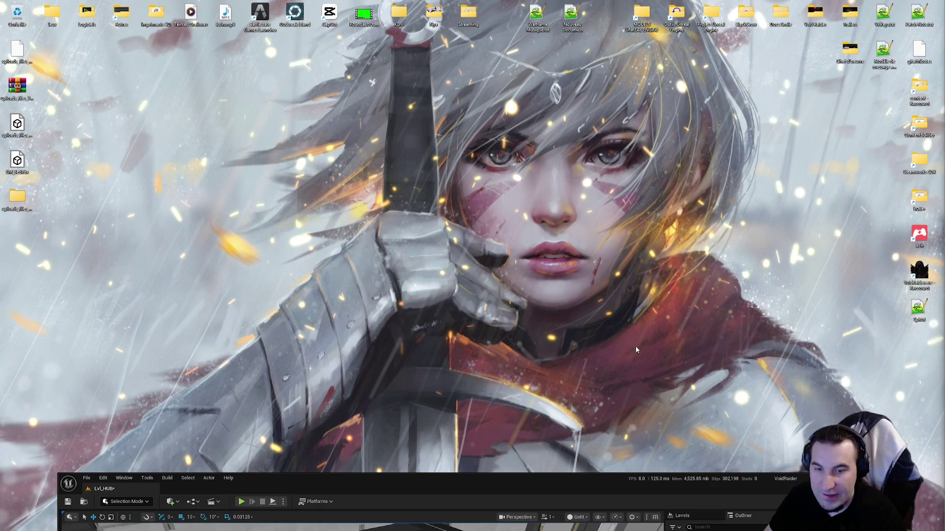
pyautogui.moveTo(804, 489); pyautogui.dragTo(822, 64)
pyautogui.click(835, 53)
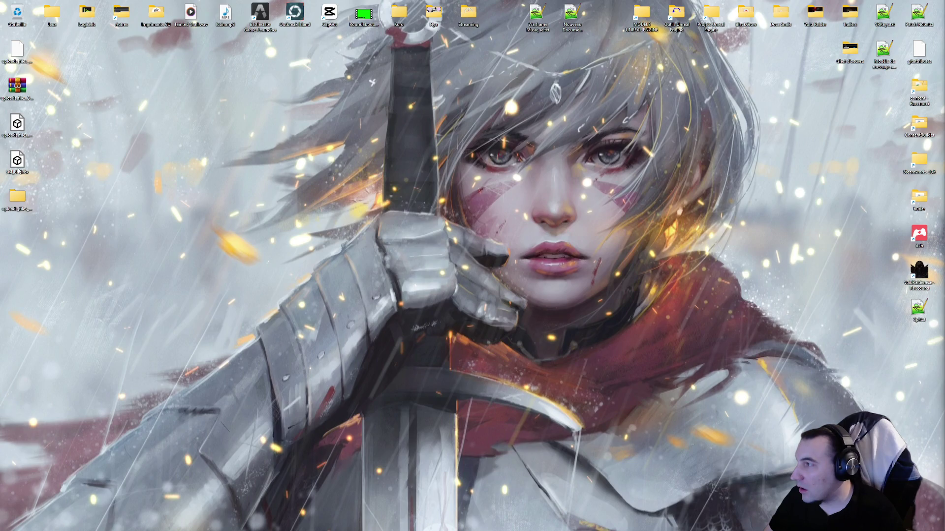
pyautogui.moveTo(19, 170)
pyautogui.mouseDown()
pyautogui.moveTo(18, 227)
pyautogui.moveTo(18, 197)
pyautogui.mouseUp()
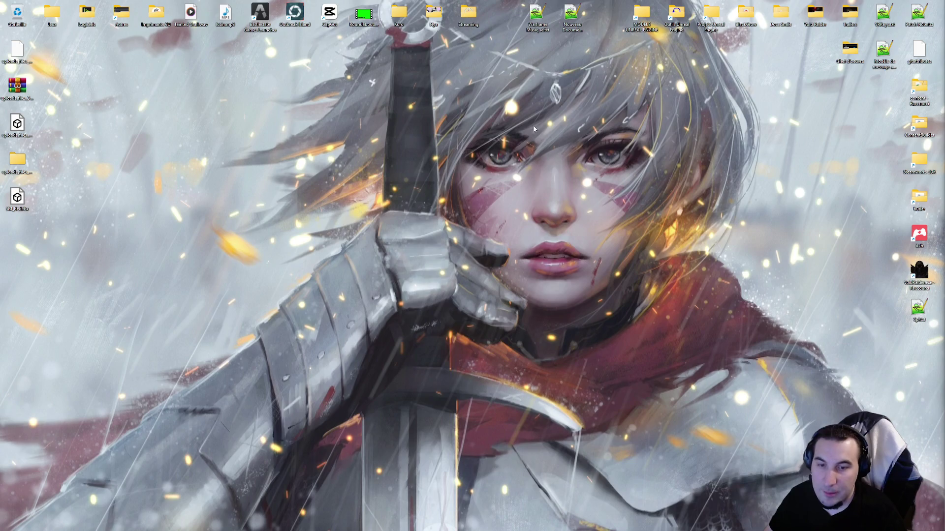
# - Launch Adobe Substance 3D Painter from the Outils folder and restore it to a smaller window
pyautogui.doubleClick(676, 14)
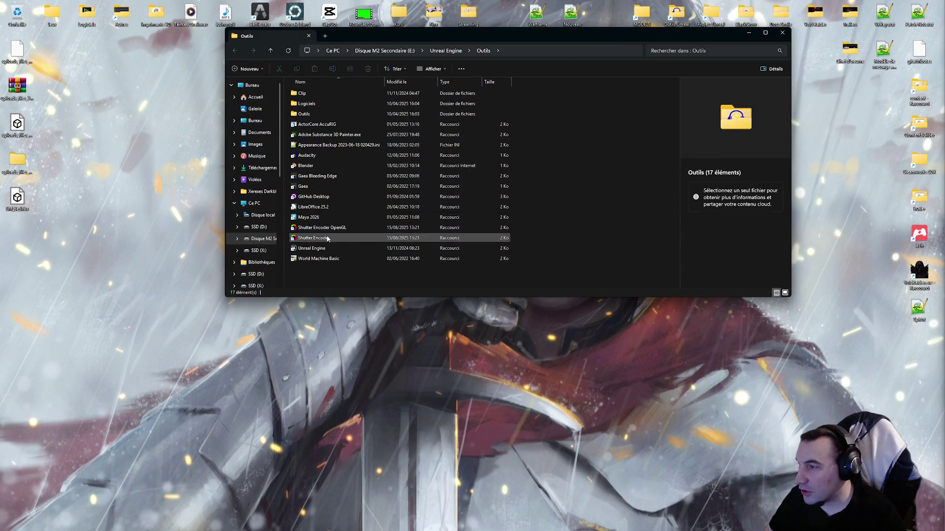
pyautogui.click(342, 135)
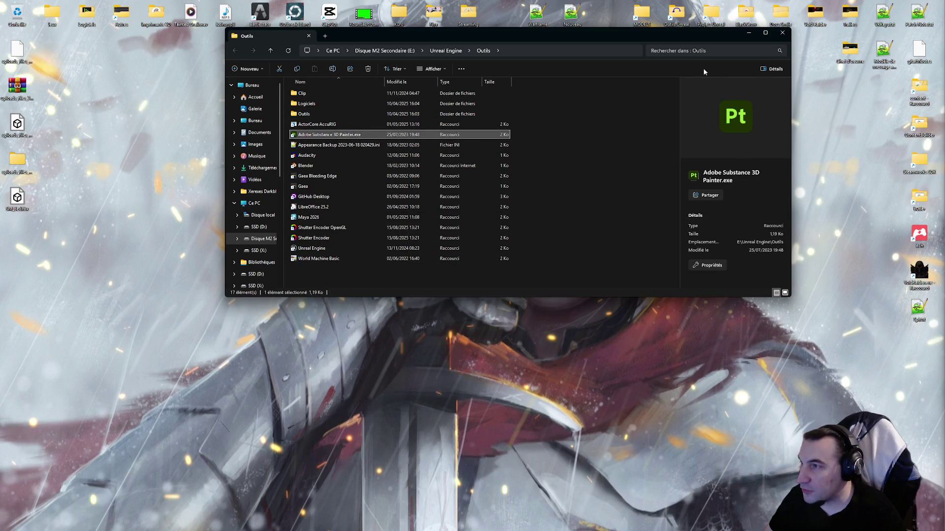
pyautogui.click(781, 32)
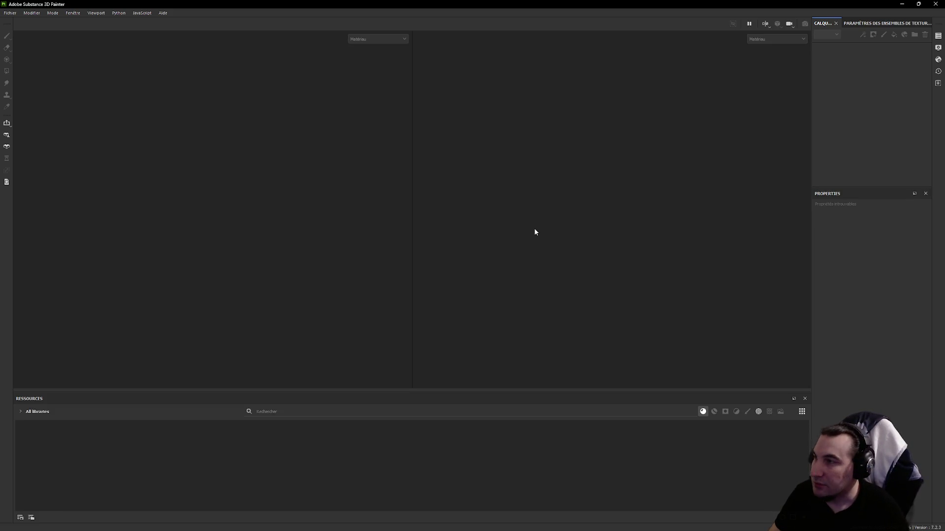
pyautogui.doubleClick(378, 3)
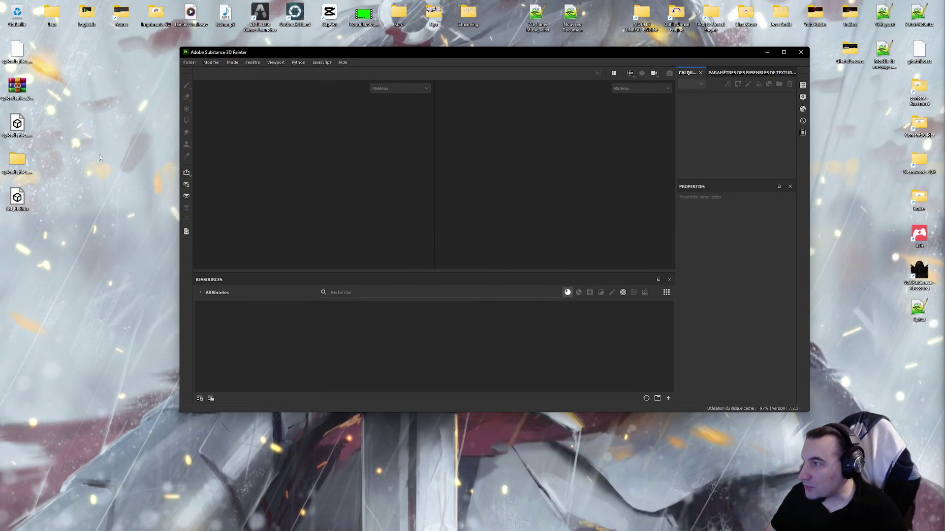
# - Start a new project from SM_Bed.fbx at 4096 document resolution and maximize the window
pyautogui.moveTo(18, 199); pyautogui.dragTo(379, 179)
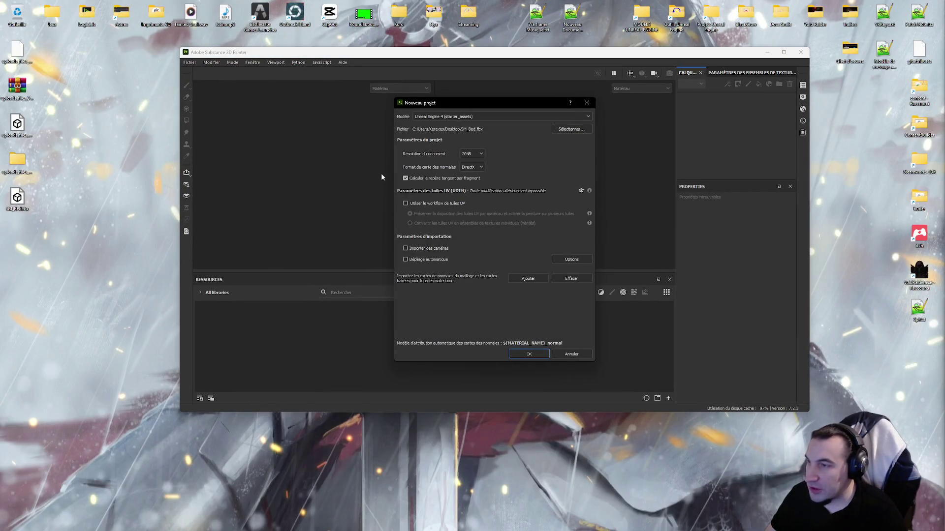
pyautogui.click(478, 153)
pyautogui.click(468, 200)
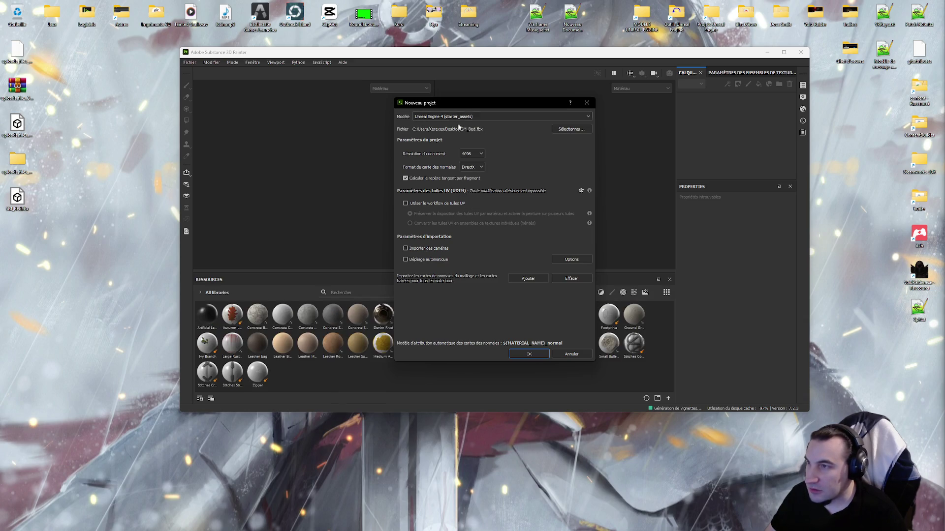
pyautogui.click(517, 355)
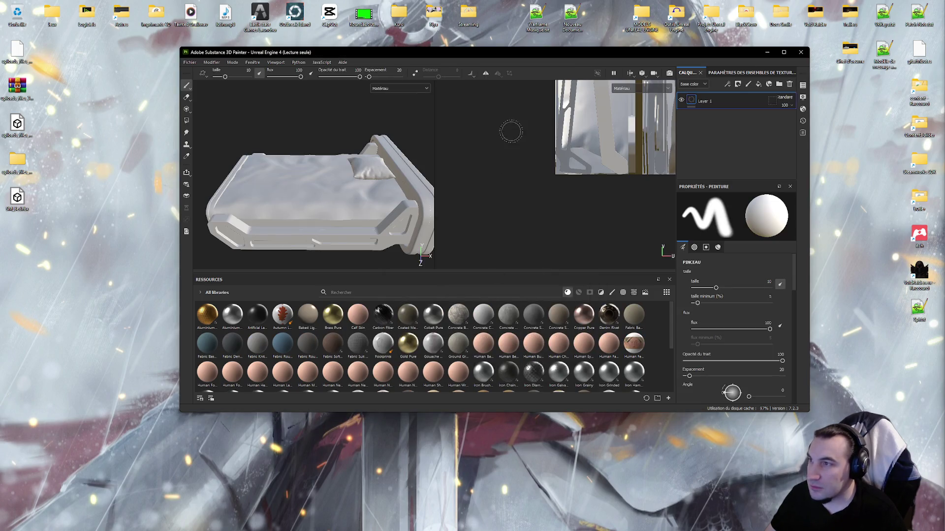
pyautogui.doubleClick(548, 52)
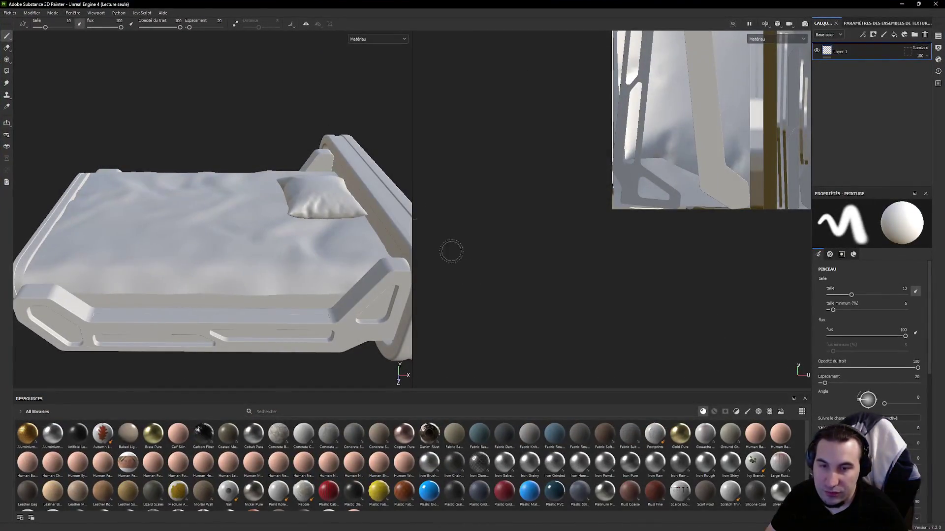
# - Set the mesh map bake output size to 4096 in Texture Set Settings
pyautogui.click(856, 24)
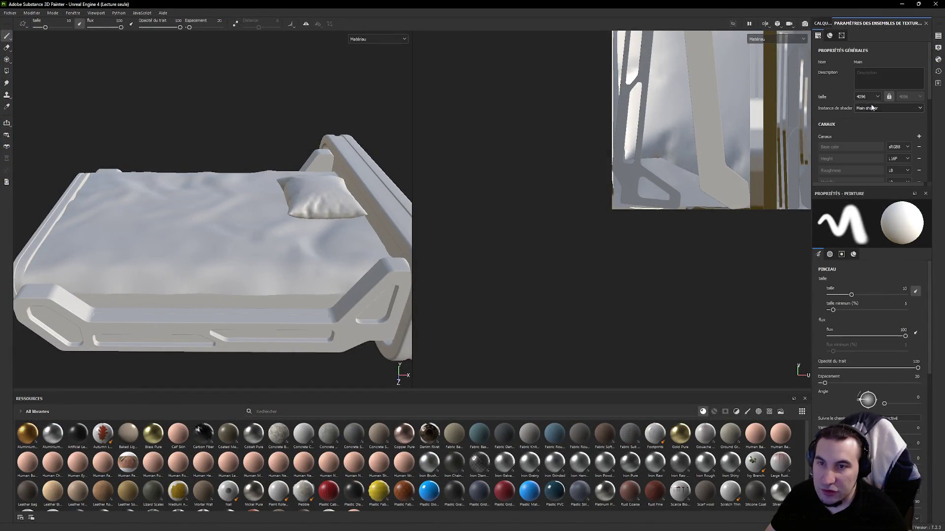
pyautogui.scroll(-3, 872, 108)
pyautogui.scroll(-3, 872, 106)
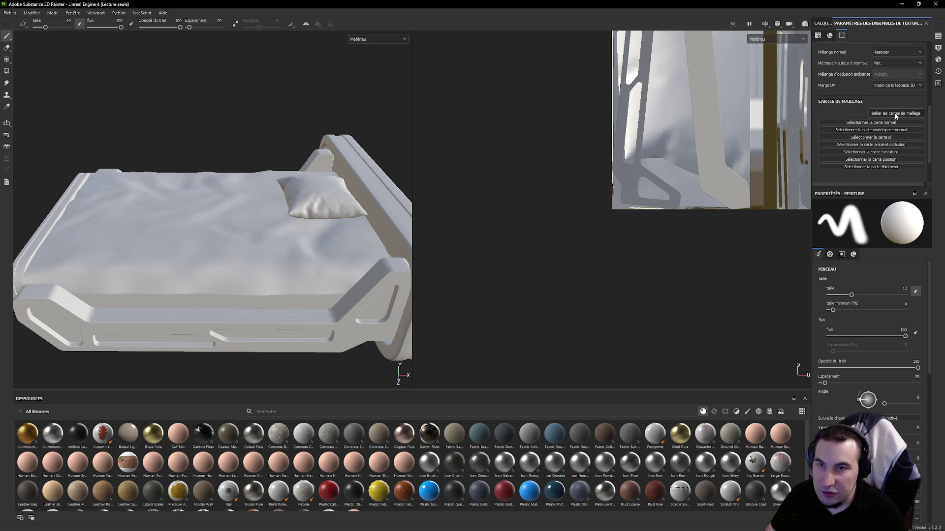
pyautogui.click(895, 114)
pyautogui.click(464, 167)
pyautogui.click(461, 229)
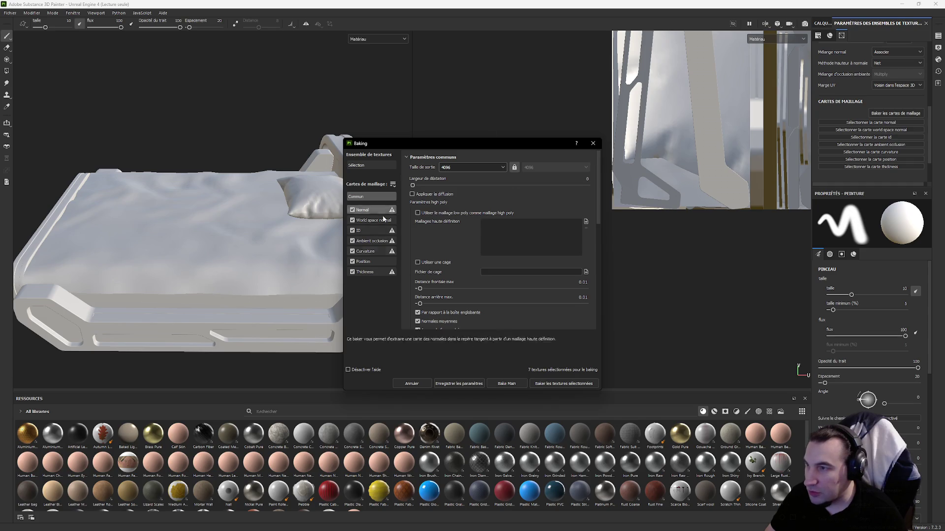
# - Take the ID map from Vertex Color and bake all selected mesh maps
pyautogui.click(365, 231)
pyautogui.click(509, 169)
pyautogui.click(570, 200)
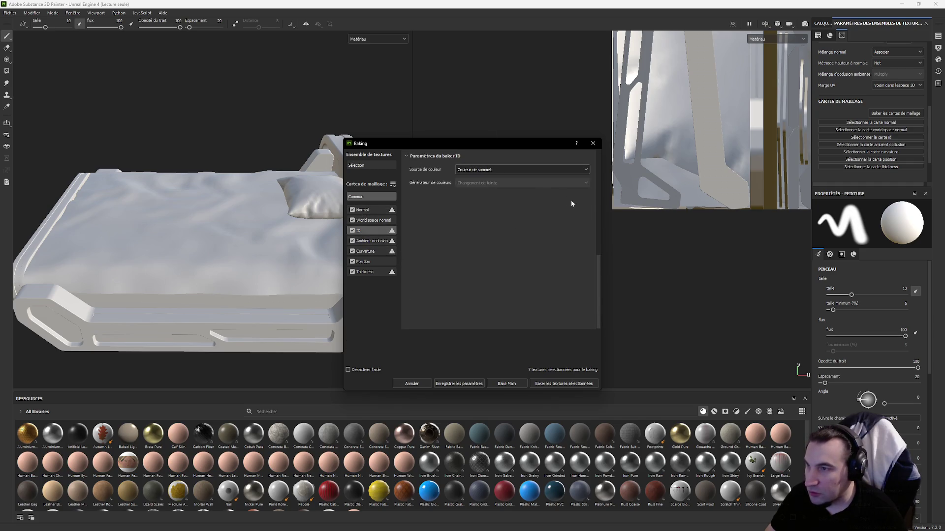
pyautogui.click(532, 384)
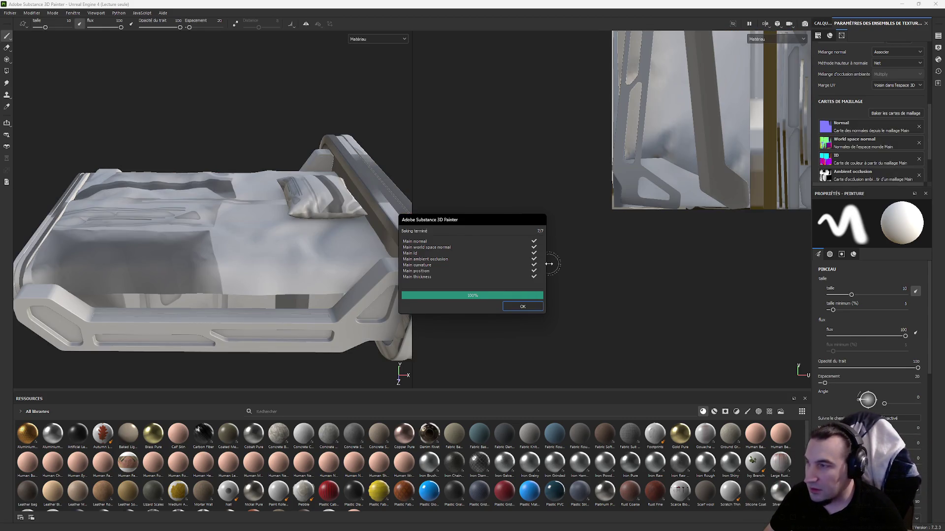
pyautogui.click(519, 306)
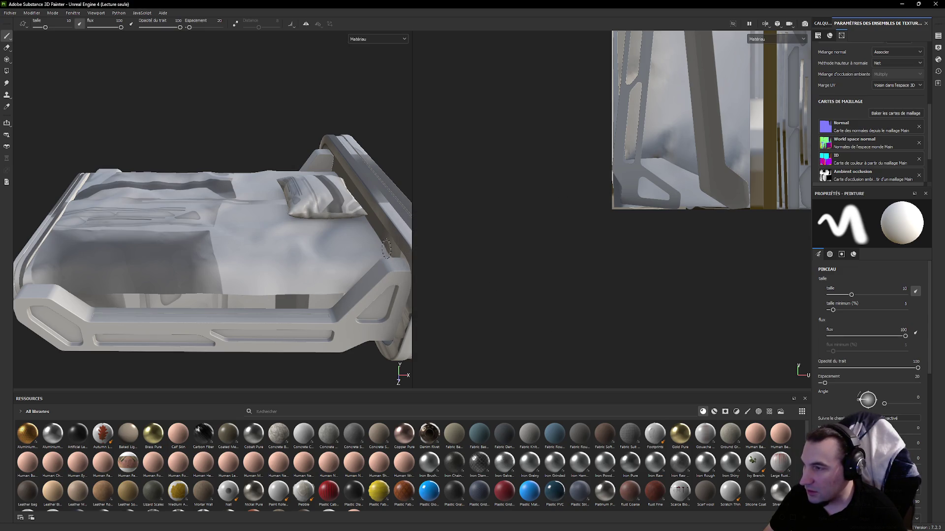
# - Inspect the baked bed, browse its mesh maps and shelf materials, then bring up the Start menu
pyautogui.press('y')
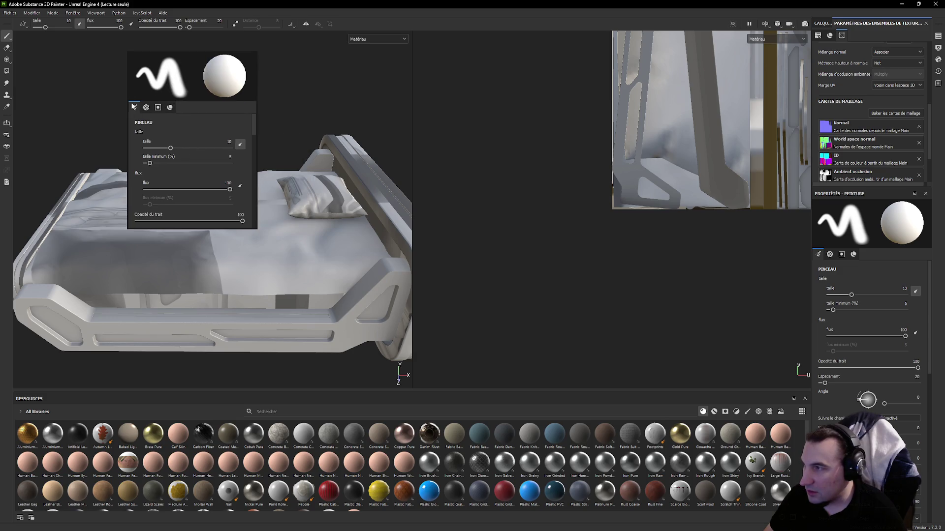
pyautogui.keyDown('alt'); pyautogui.moveTo(380, 157); pyautogui.dragTo(211, 206); pyautogui.keyUp('alt')
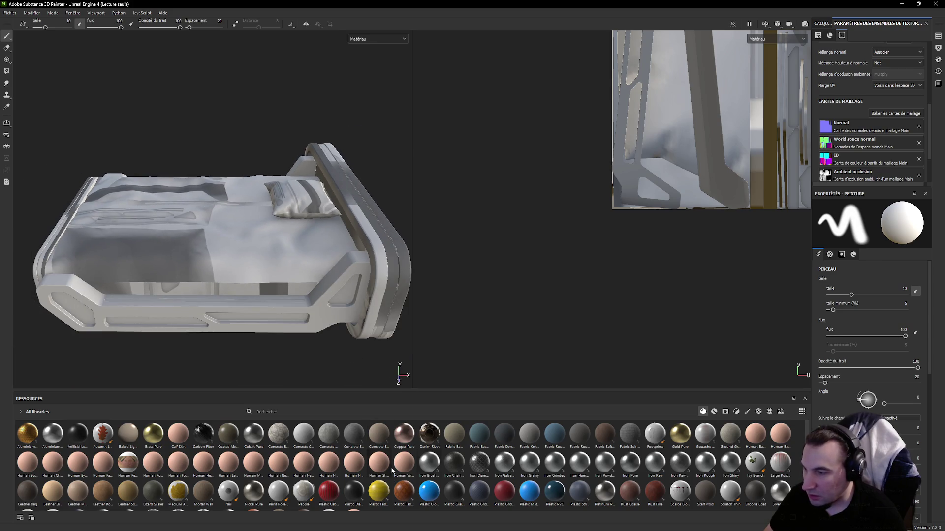
pyautogui.moveTo(427, 464); pyautogui.dragTo(397, 448)
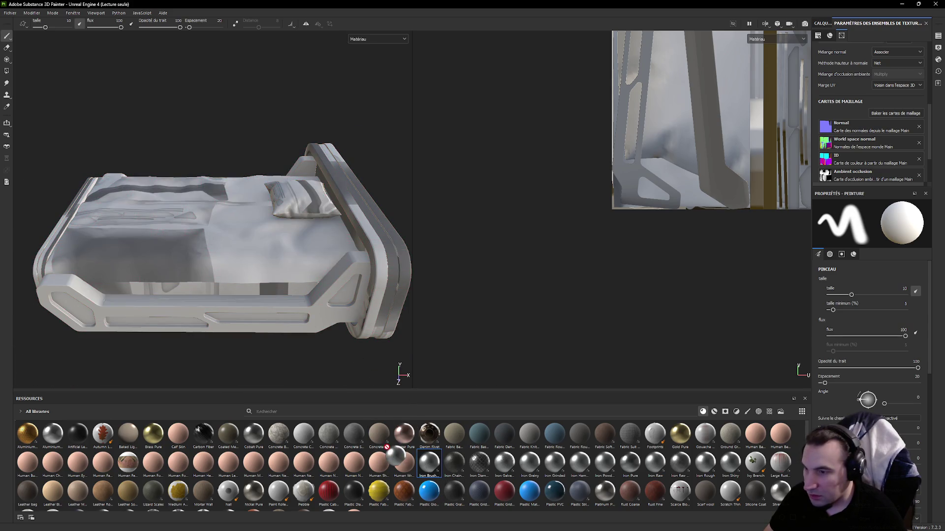
pyautogui.click(826, 178)
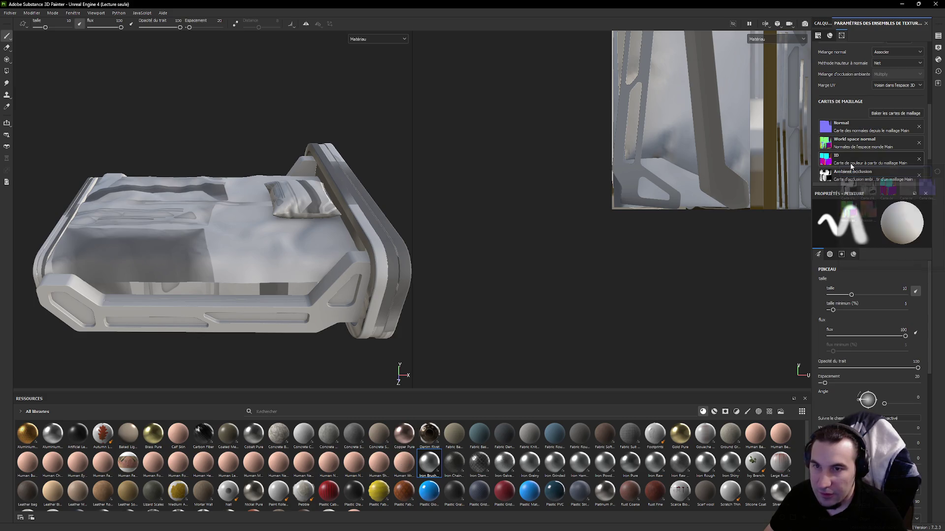
pyautogui.write('project')
pyautogui.click(803, 168)
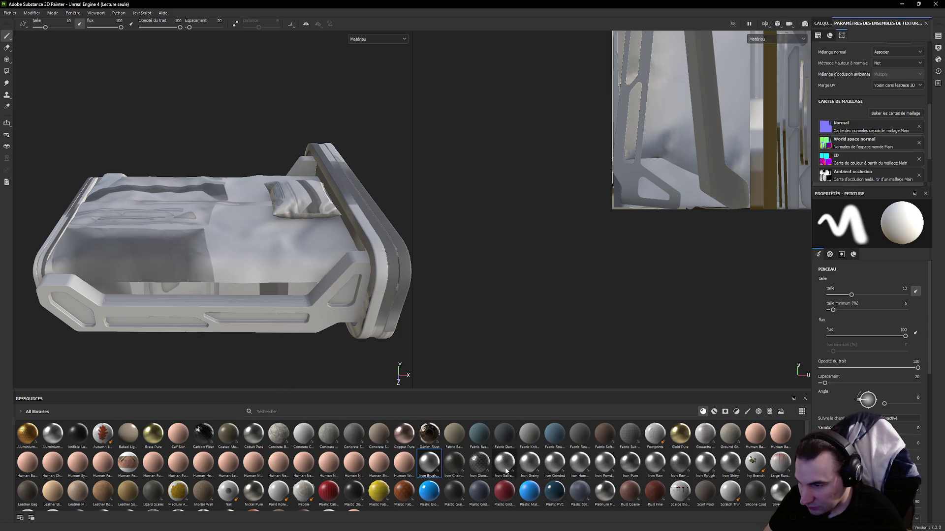
pyautogui.click(713, 411)
pyautogui.scroll(-2, 701, 150)
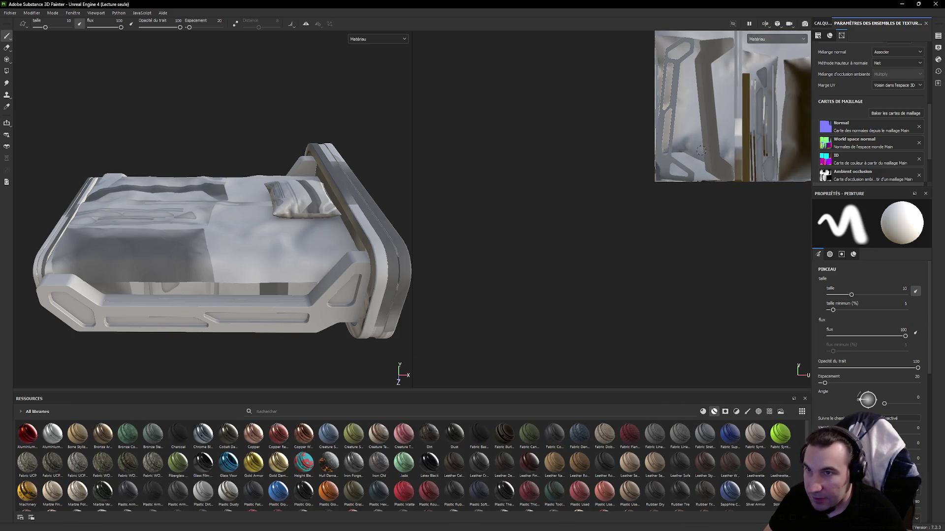
pyautogui.scroll(-2, 700, 150)
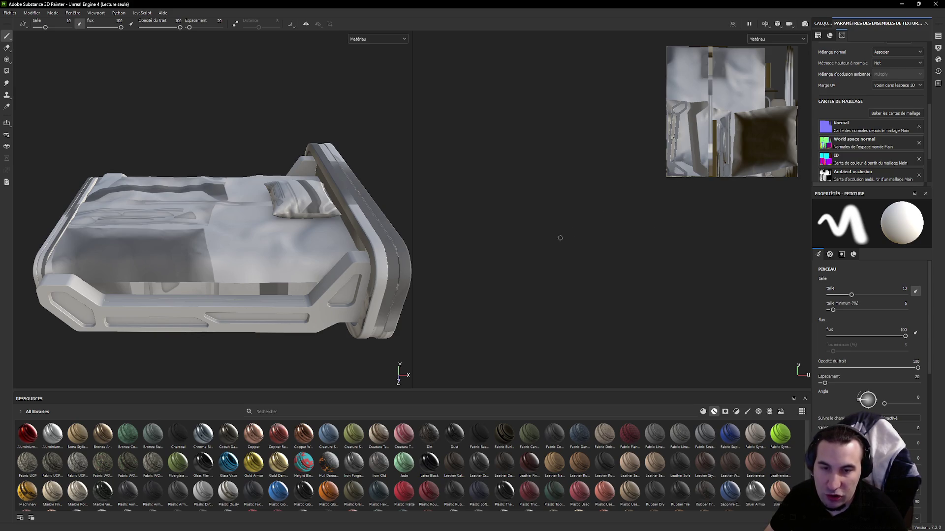
pyautogui.press('super')
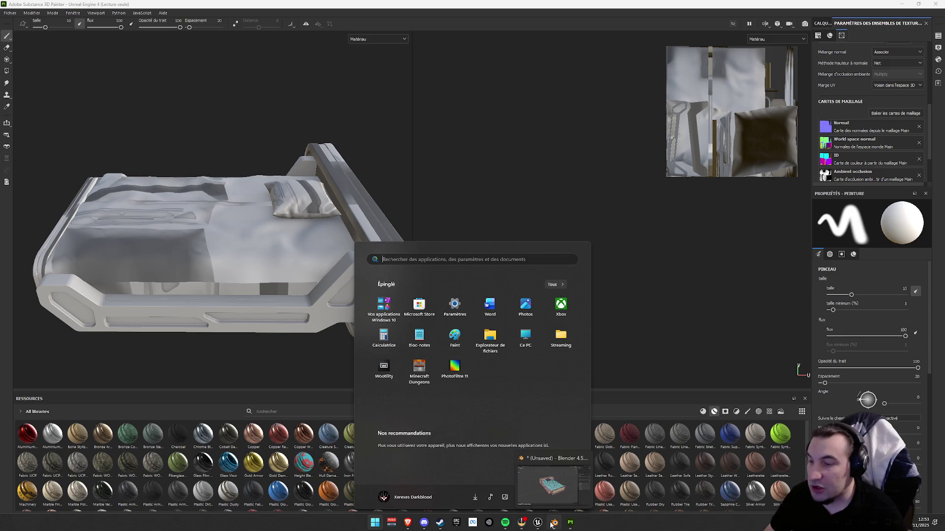
# - Return to Blender's UV Editing workspace with box selection active in the UV editor
pyautogui.click(553, 523)
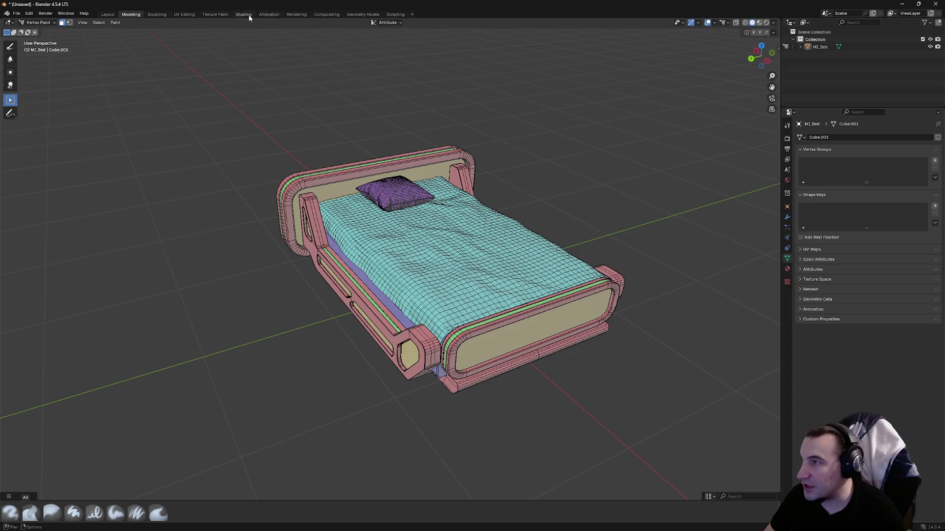
pyautogui.click(184, 14)
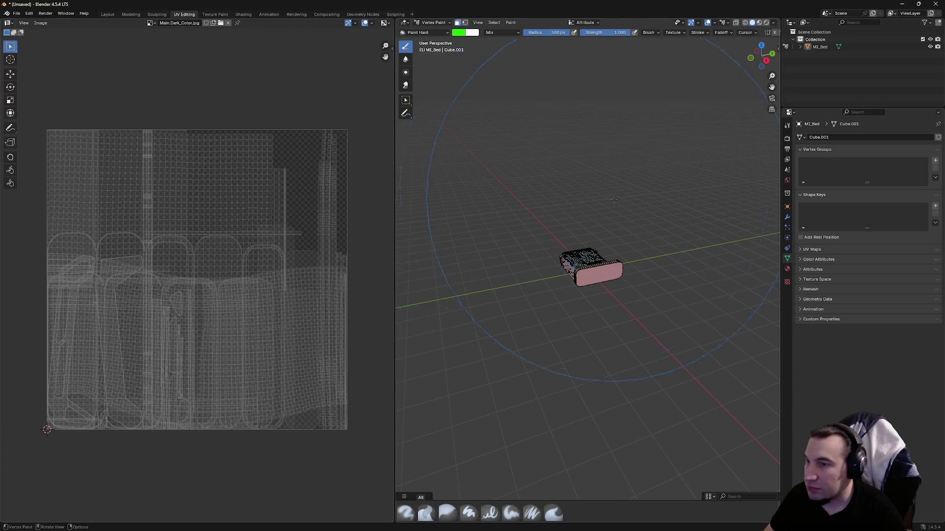
pyautogui.scroll(6, 613, 199)
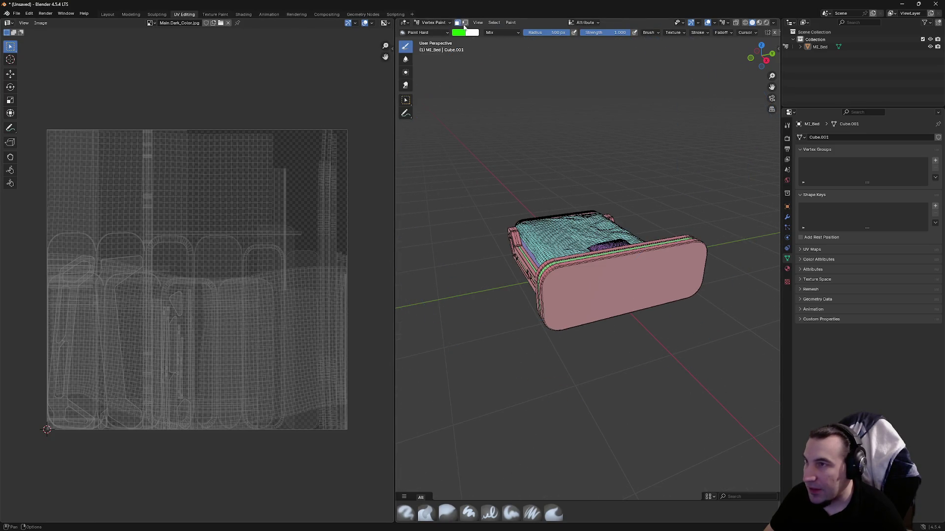
pyautogui.moveTo(552, 214); pyautogui.dragTo(705, 212, button='middle')
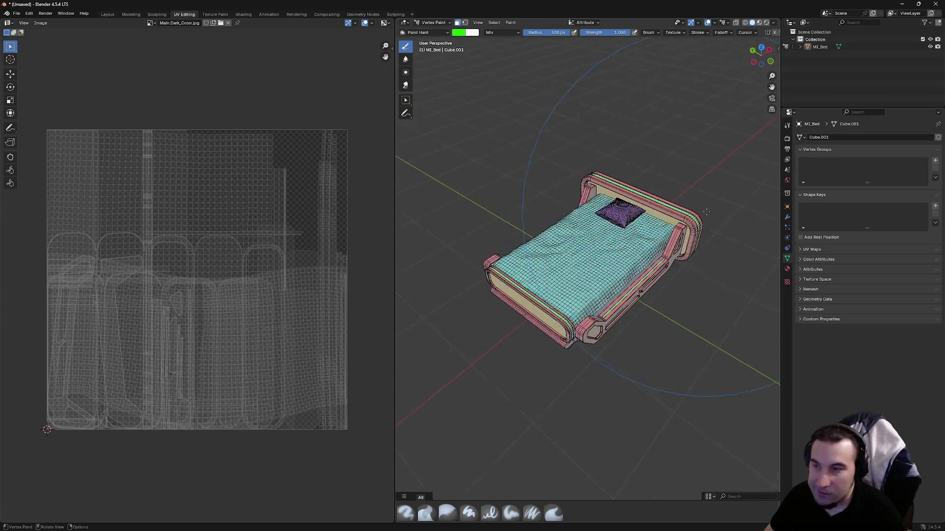
pyautogui.click(10, 74)
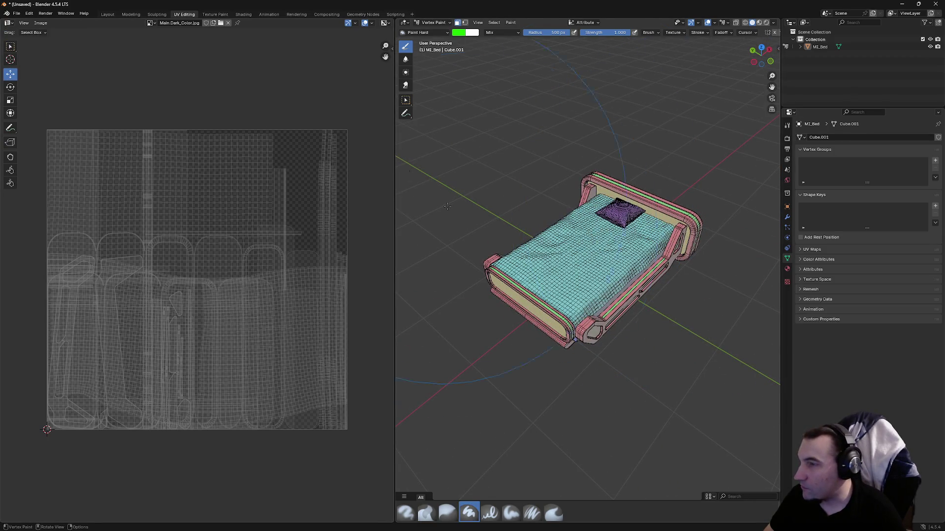
pyautogui.click(10, 60)
pyautogui.click(10, 48)
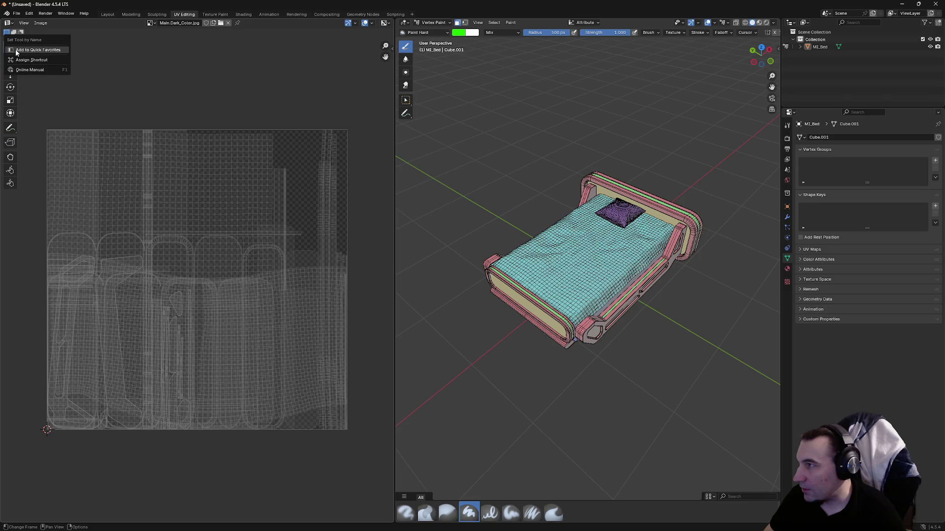
# - Undo an accidental green fill and return the bed to Object Mode
pyautogui.hotkey('shift', 'k')
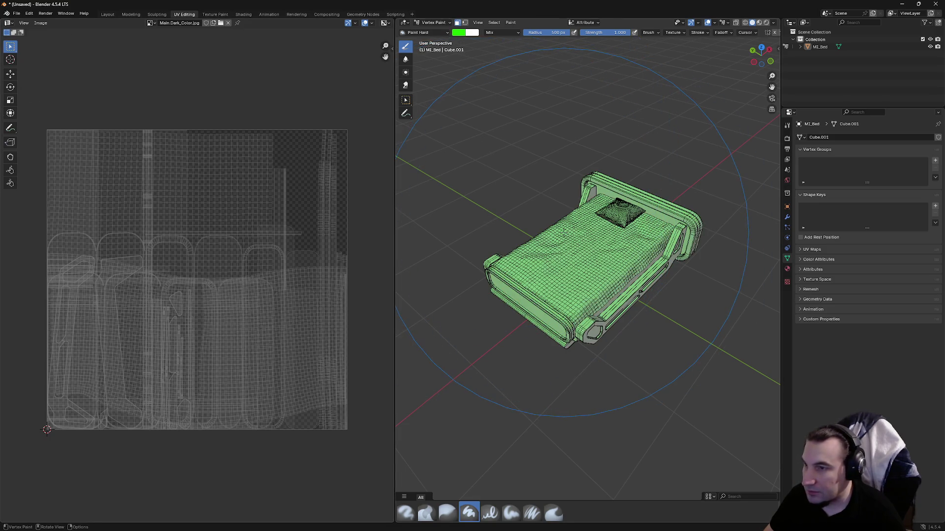
pyautogui.hotkey('ctrl', 'z')
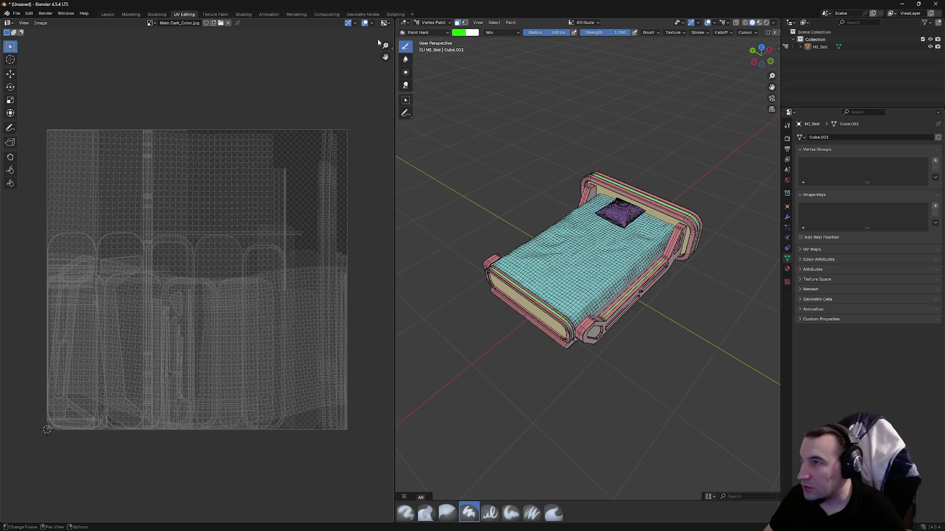
pyautogui.click(434, 22)
pyautogui.click(433, 22)
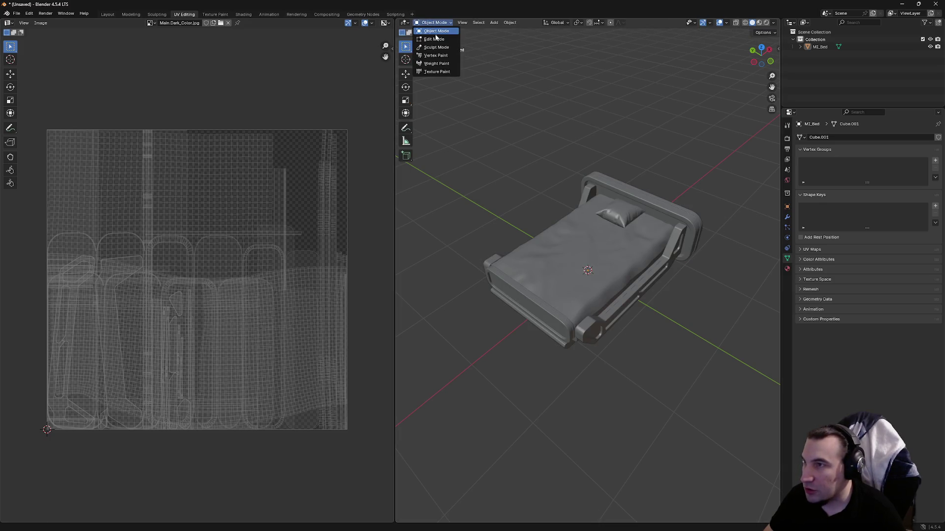
# - Enter Edit Mode and select the whole bed mesh, dismissing accidental shading options
pyautogui.click(435, 39)
pyautogui.press('a')
pyautogui.moveTo(485, 111); pyautogui.dragTo(508, 148)
pyautogui.press('z')
pyautogui.click(583, 191)
pyautogui.press('a')
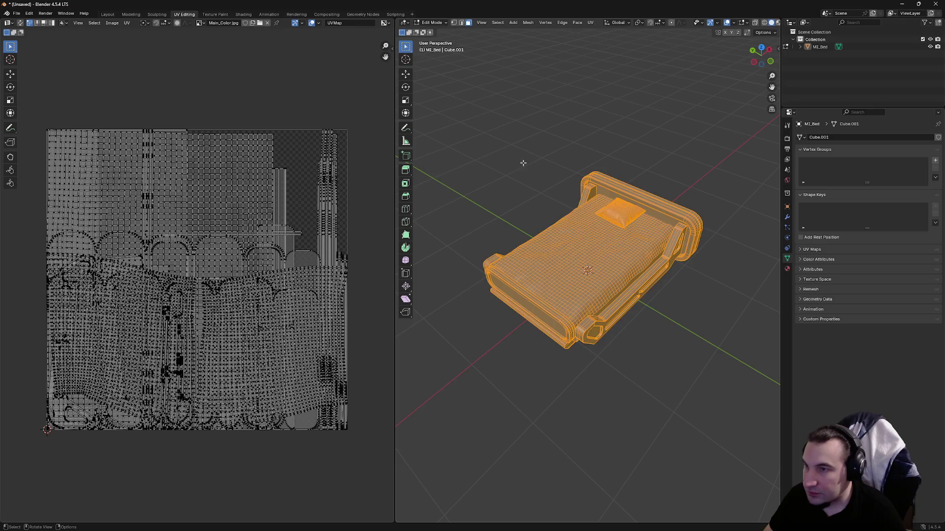
# - Run a first Smart UV Project unwrap on the bed
pyautogui.click(591, 23)
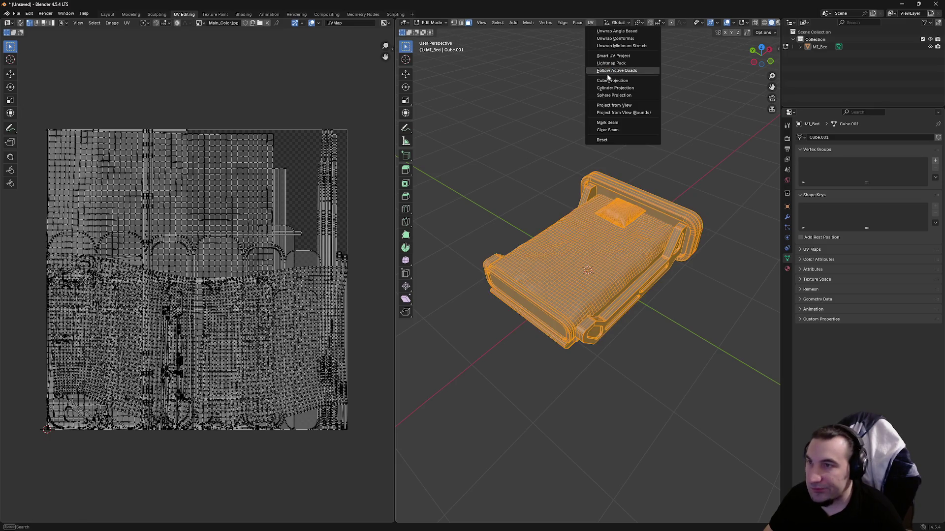
pyautogui.click(616, 56)
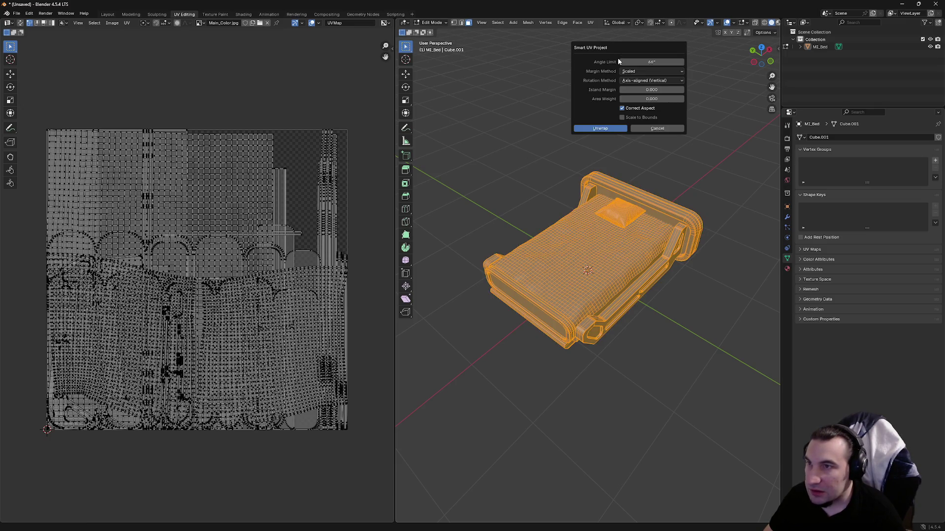
pyautogui.moveTo(621, 90); pyautogui.dragTo(622, 91)
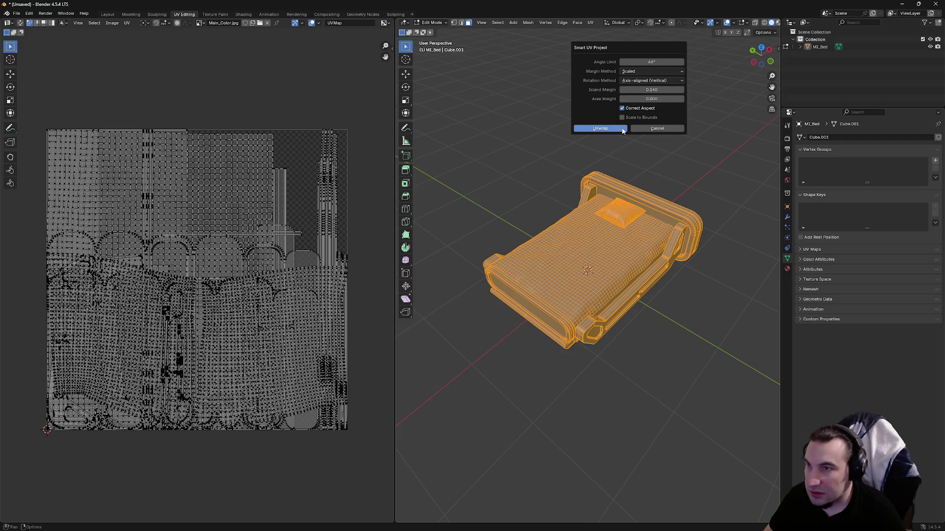
pyautogui.click(620, 128)
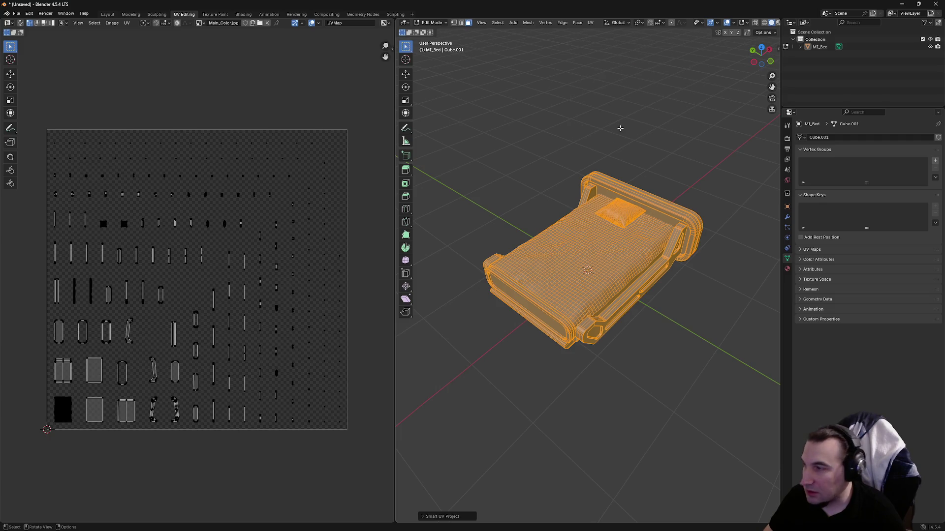
# - Re-run Smart UV Project with an island margin of about 0.02
pyautogui.click(591, 22)
pyautogui.click(591, 22)
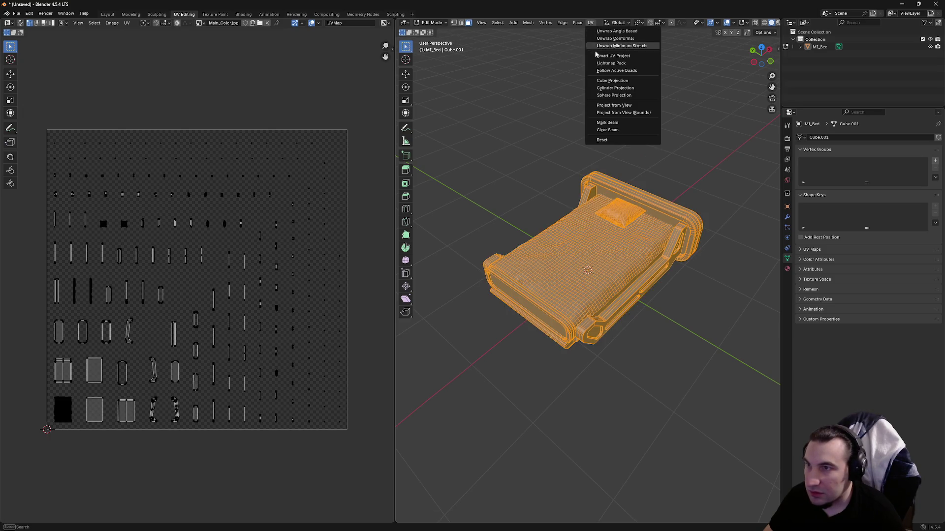
pyautogui.click(609, 65)
pyautogui.moveTo(634, 88); pyautogui.dragTo(636, 89)
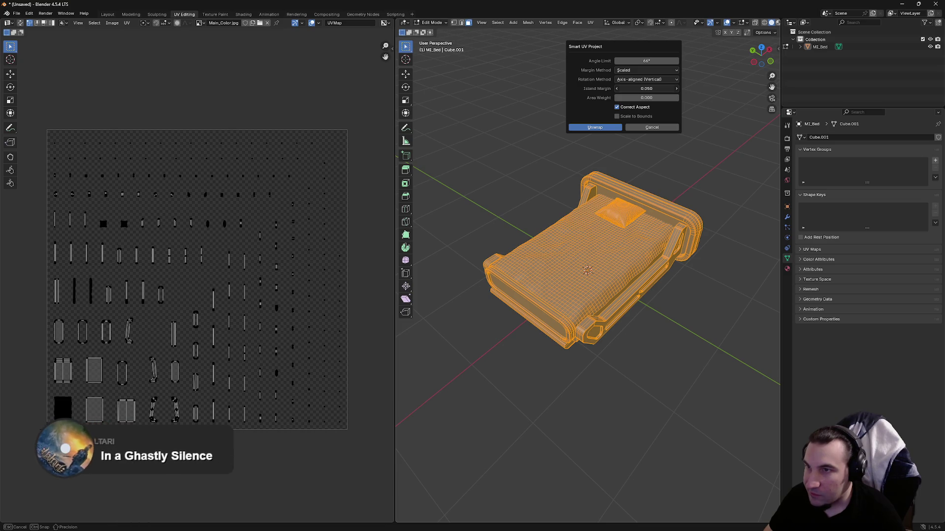
pyautogui.moveTo(636, 88); pyautogui.dragTo(619, 91)
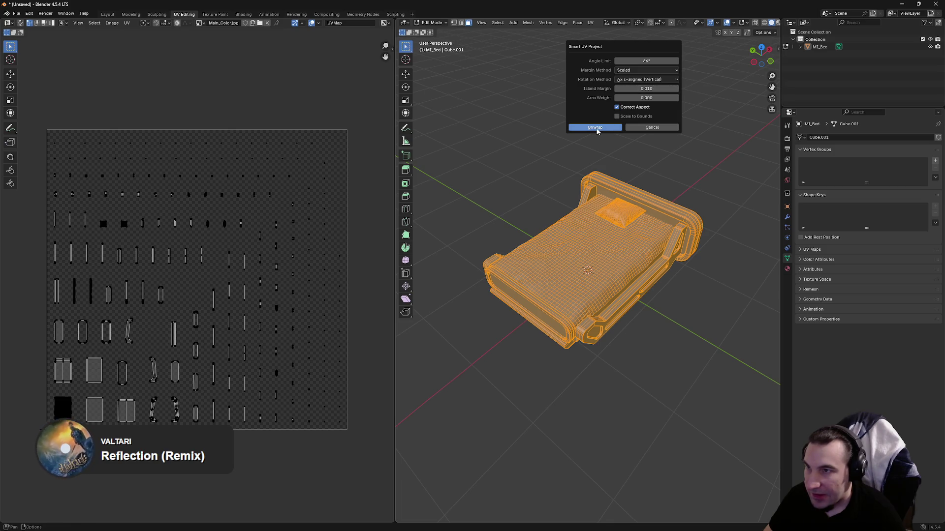
pyautogui.click(596, 128)
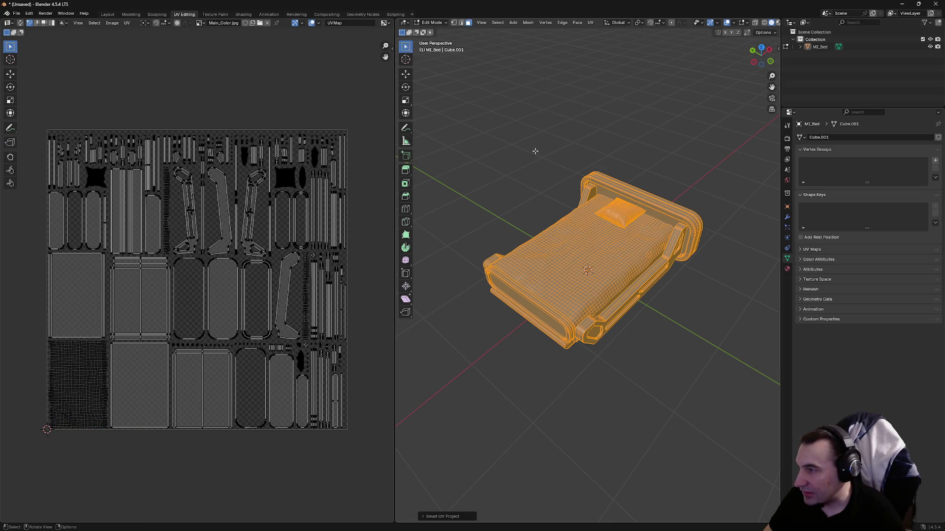
# - Export the re-unwrapped bed as SM_Bed.fbx
pyautogui.moveTo(512, 177); pyautogui.dragTo(522, 132, button='middle')
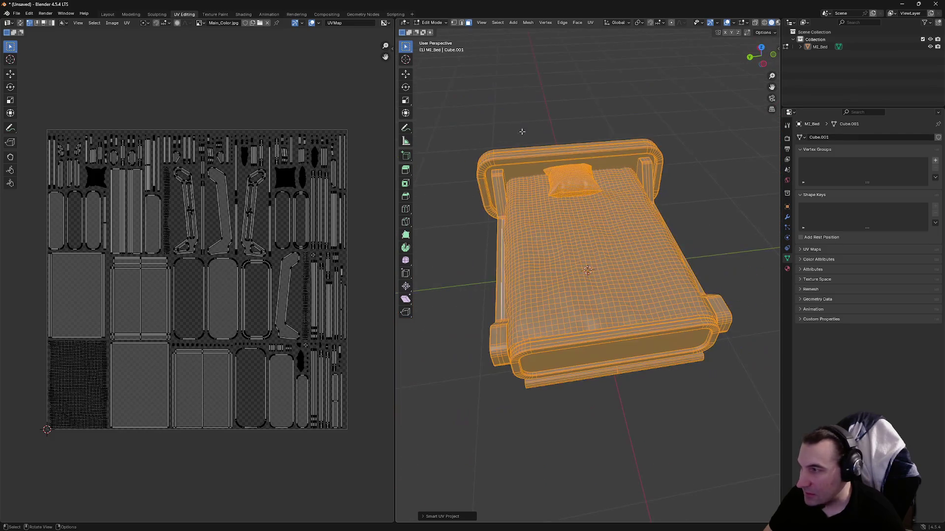
pyautogui.click(17, 13)
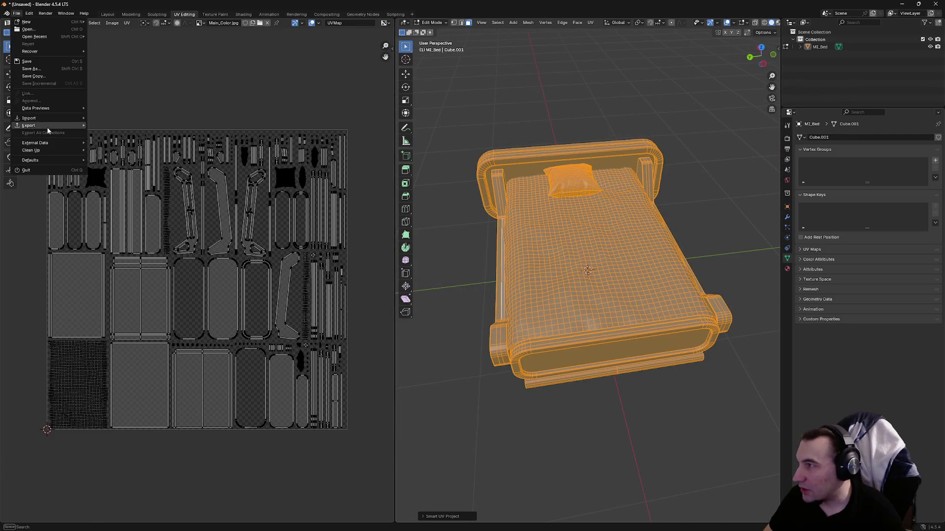
pyautogui.moveTo(29, 126)
pyautogui.click(130, 198)
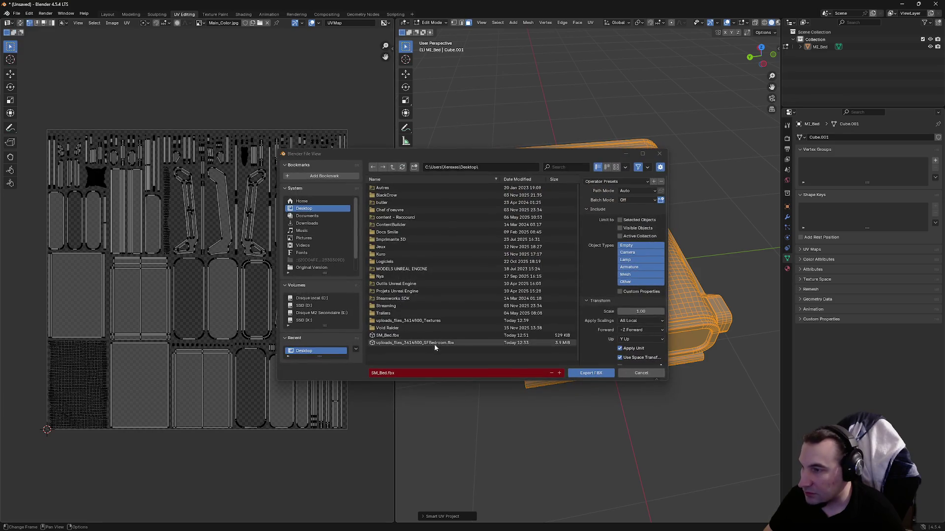
pyautogui.click(590, 373)
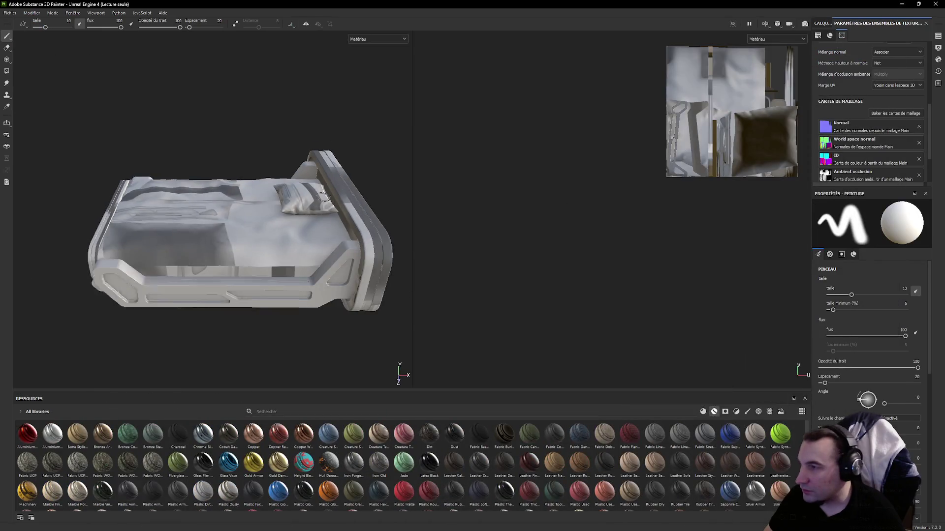
pyautogui.keyDown('alt'); pyautogui.moveTo(322, 197); pyautogui.dragTo(336, 196); pyautogui.keyUp('alt')
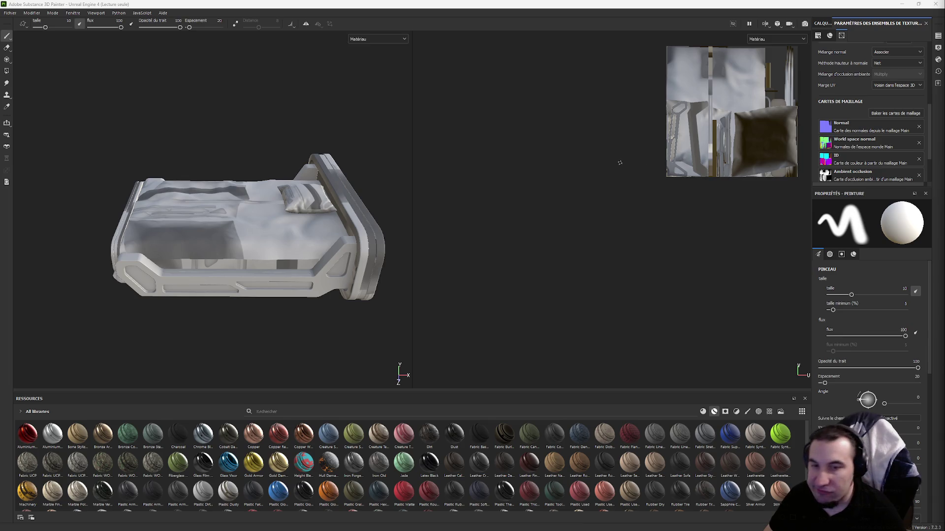
pyautogui.keyDown('alt'); pyautogui.moveTo(381, 179); pyautogui.dragTo(216, 170); pyautogui.keyUp('alt')
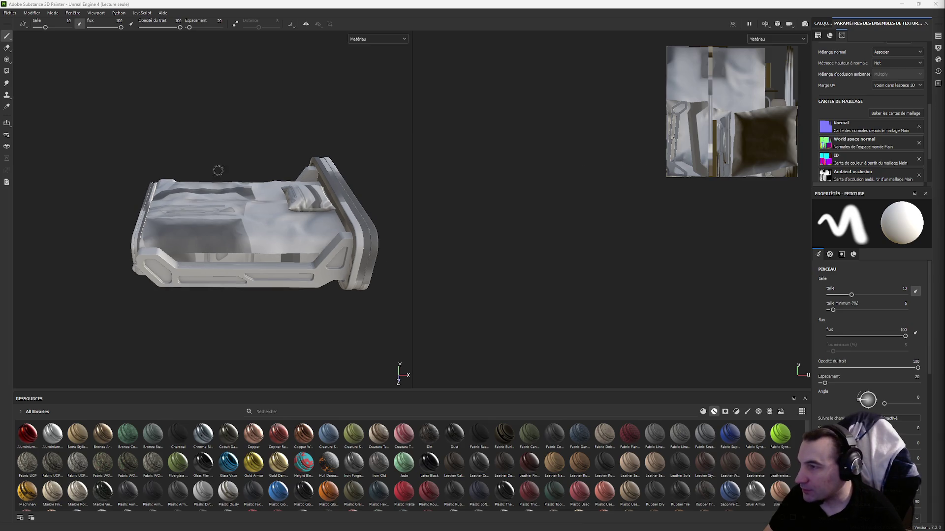
# - Close the current project without saving and cancel opening another one
pyautogui.click(10, 12)
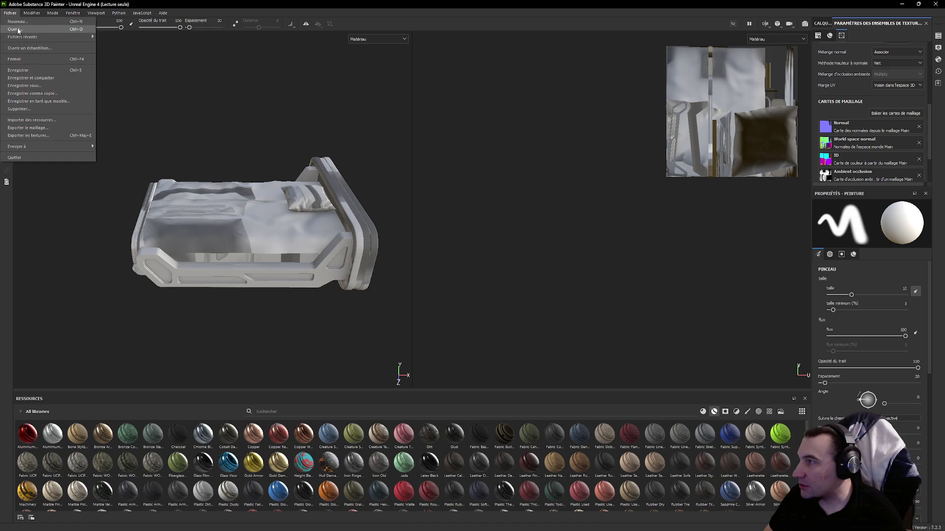
pyautogui.press('Escape')
pyautogui.hotkey('ctrl', 'o')
pyautogui.click(458, 276)
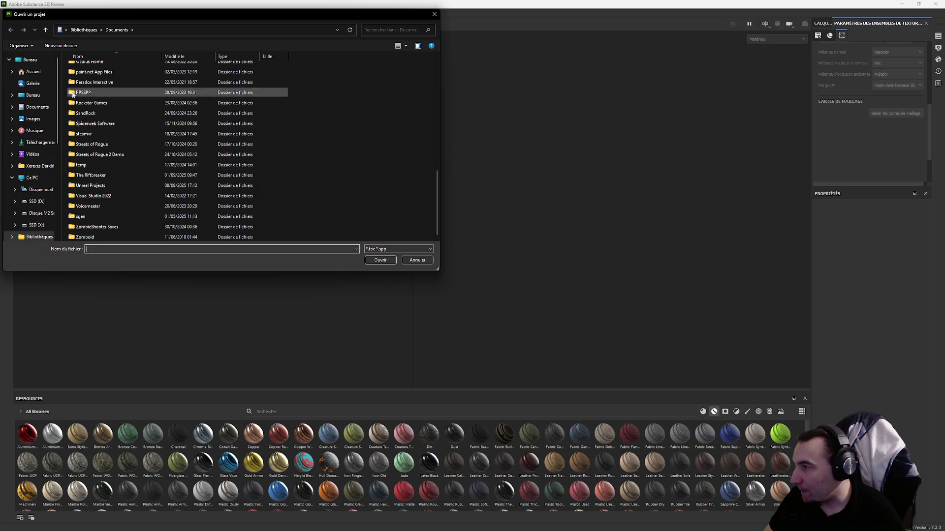
pyautogui.click(23, 64)
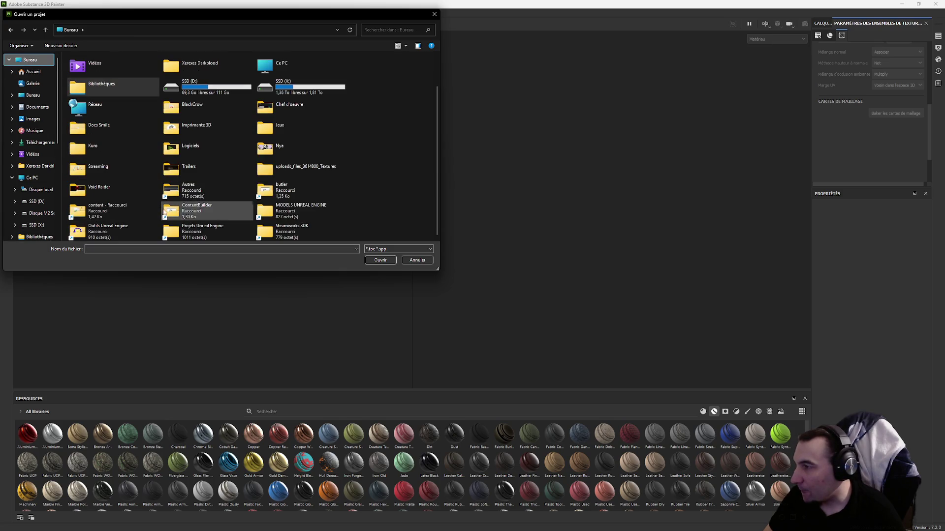
pyautogui.scroll(1, 281, 189)
pyautogui.scroll(-1, 303, 199)
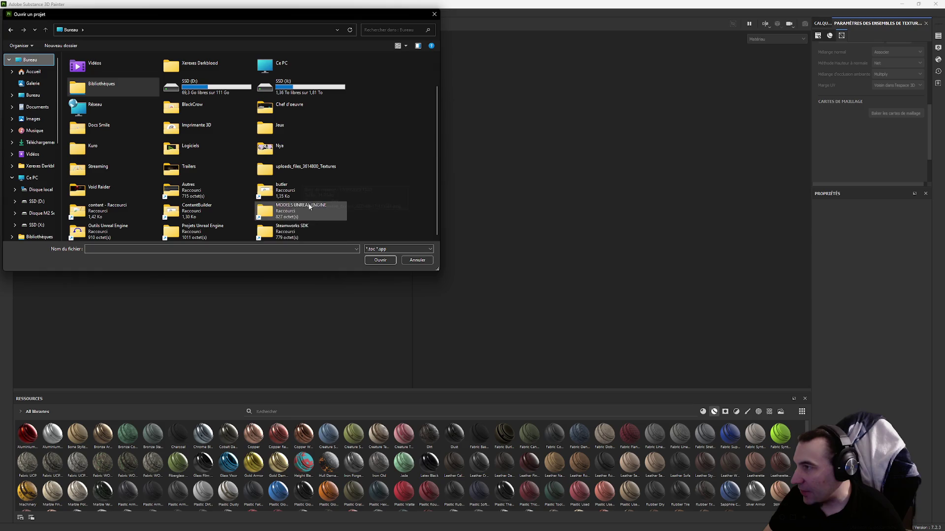
pyautogui.click(417, 259)
# - Shrink Painter to reveal the desktop and drop SM_Bed.fbx in to start a project
pyautogui.click(9, 13)
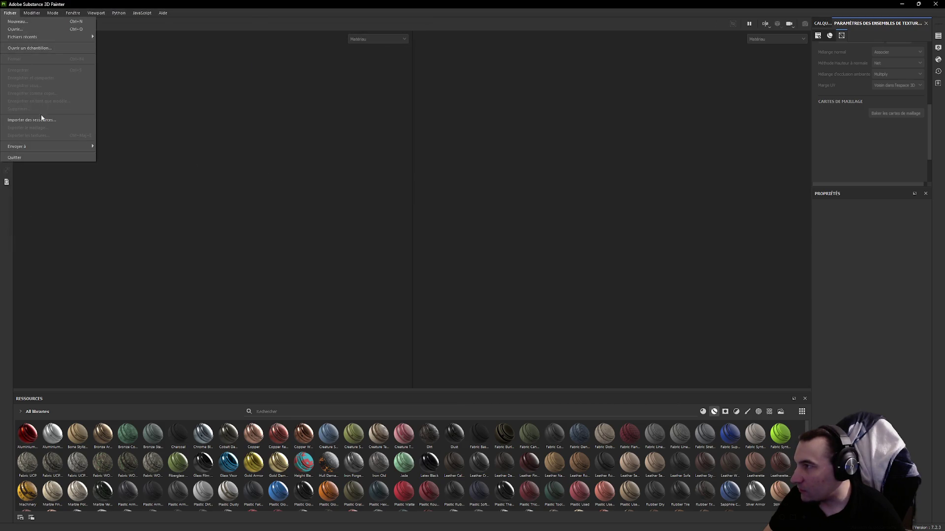
pyautogui.click(331, 30)
pyautogui.moveTo(330, 5); pyautogui.dragTo(367, 32)
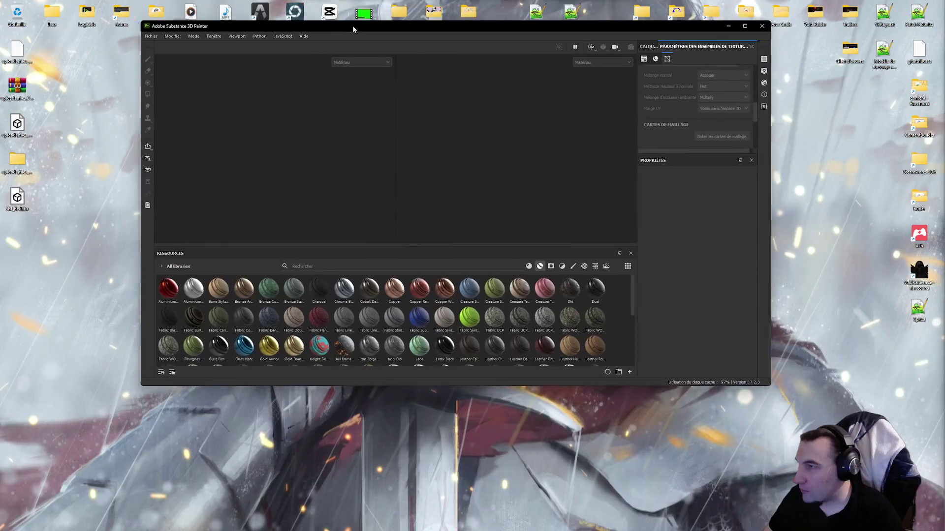
pyautogui.moveTo(17, 197); pyautogui.dragTo(357, 213)
# - Create the new project at 4096 document resolution and maximize the window
pyautogui.click(455, 133)
pyautogui.click(447, 183)
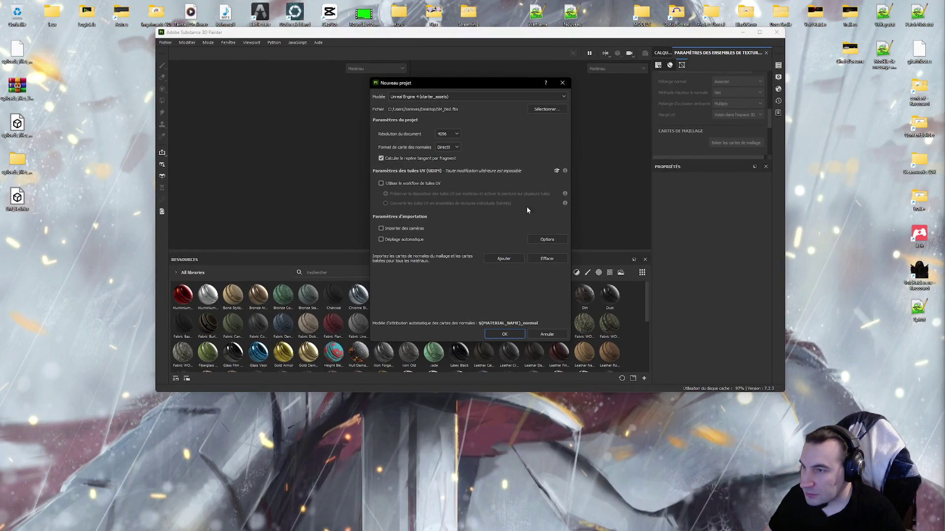
pyautogui.click(507, 335)
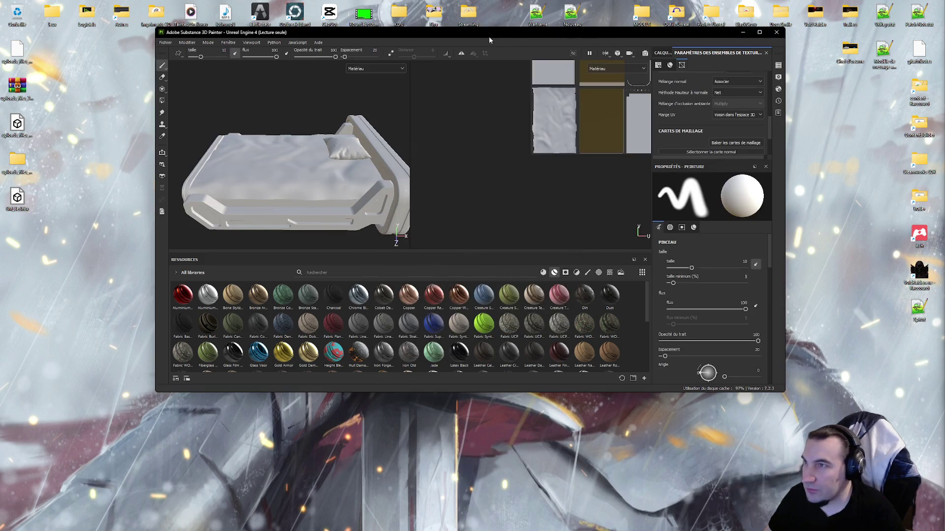
pyautogui.doubleClick(488, 34)
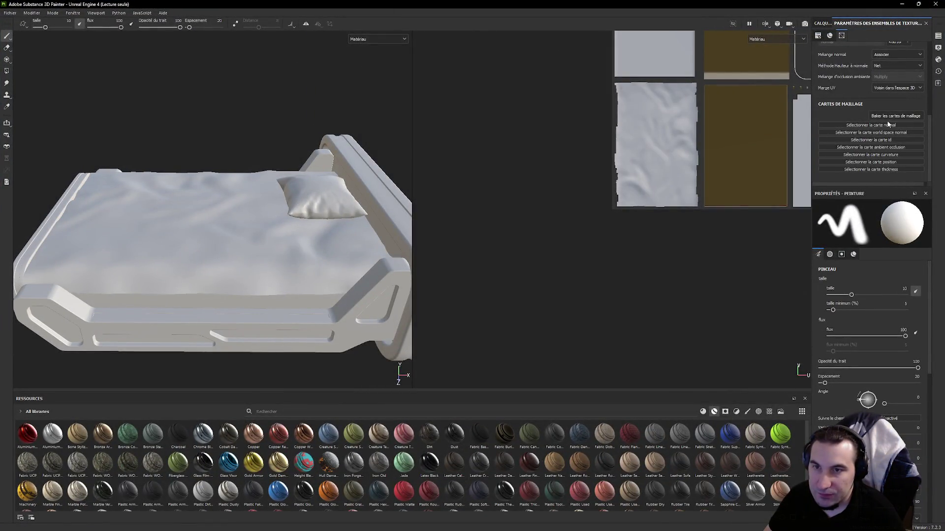
# - Bake the mesh maps with Dilation Width 0 and ID Color Source set to Vertex Color
pyautogui.click(895, 116)
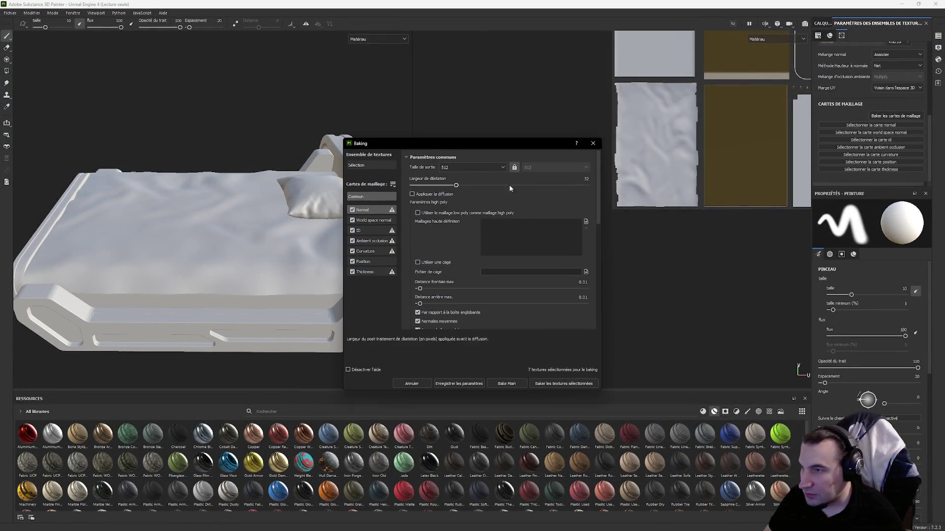
pyautogui.moveTo(455, 184); pyautogui.dragTo(335, 186)
pyautogui.click(463, 167)
pyautogui.click(459, 222)
pyautogui.click(387, 229)
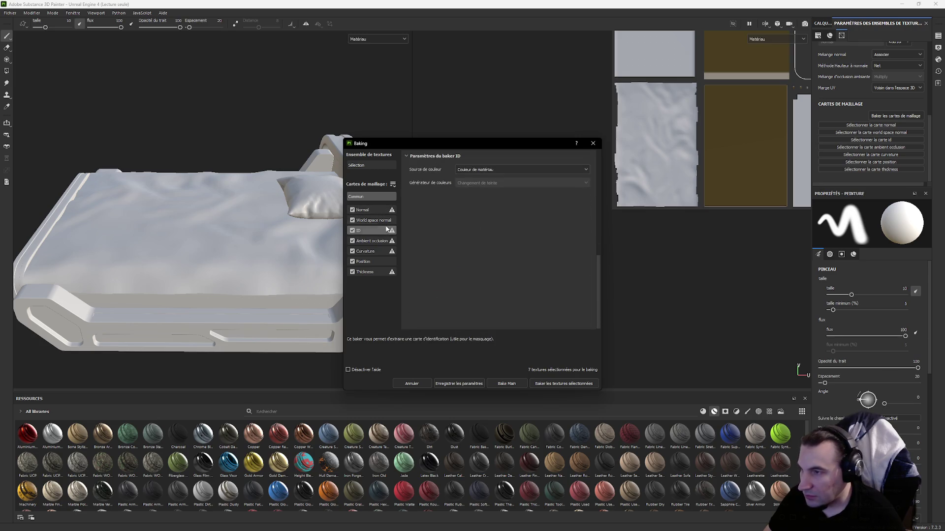
pyautogui.click(466, 169)
pyautogui.click(472, 189)
pyautogui.click(545, 383)
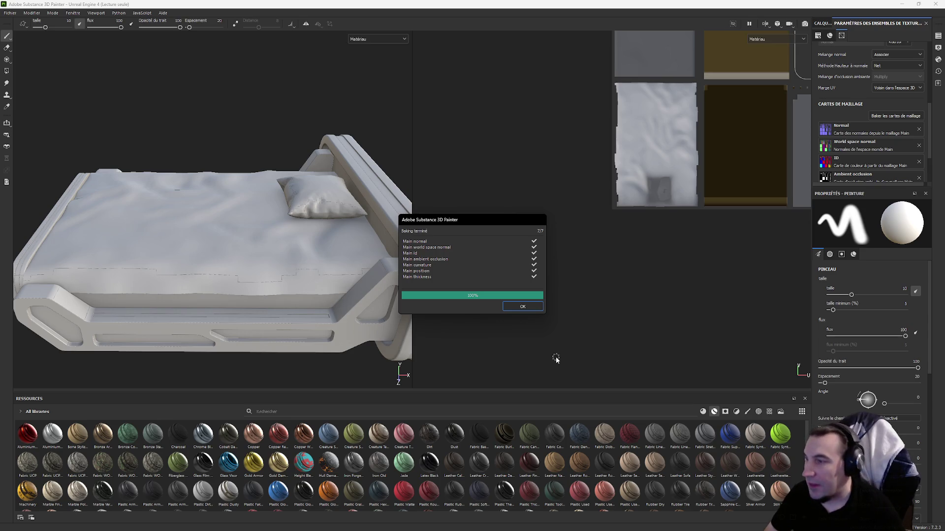
pyautogui.click(522, 306)
pyautogui.rightClick(270, 241)
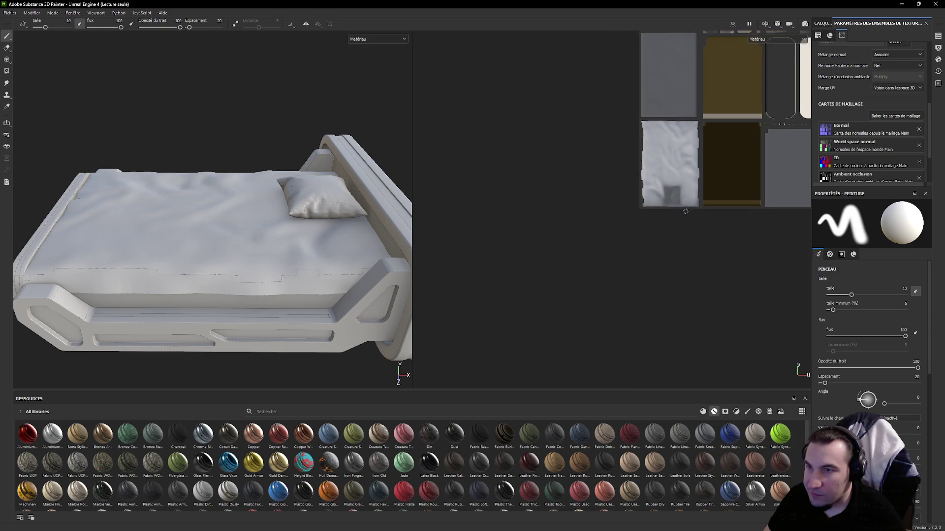
pyautogui.scroll(-2, 679, 207)
pyautogui.scroll(-2, 649, 203)
pyautogui.scroll(-2, 587, 194)
pyautogui.scroll(2, 671, 155)
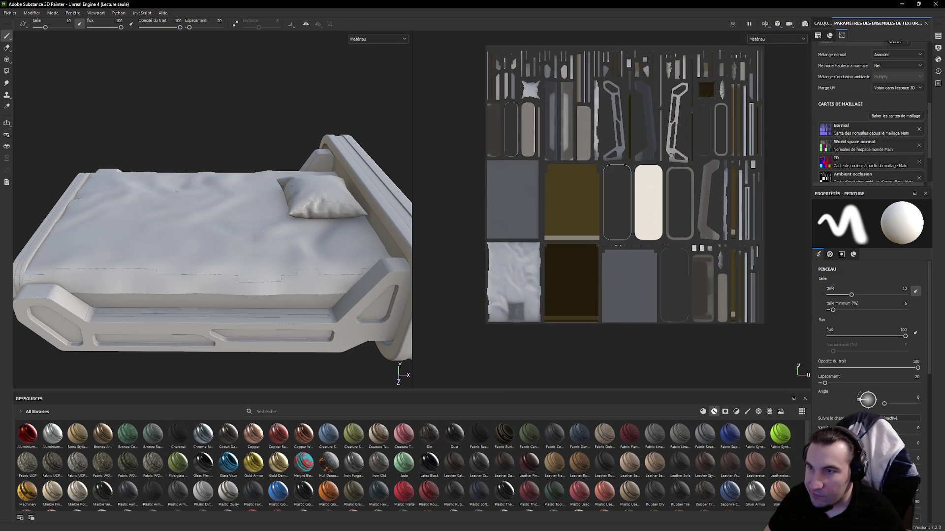
pyautogui.rightClick(204, 175)
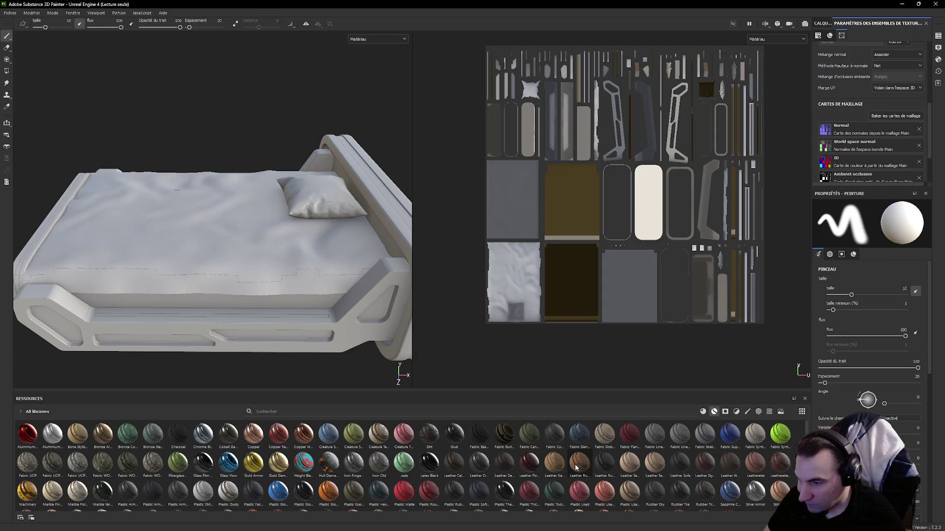
pyautogui.moveTo(504, 491); pyautogui.dragTo(510, 499)
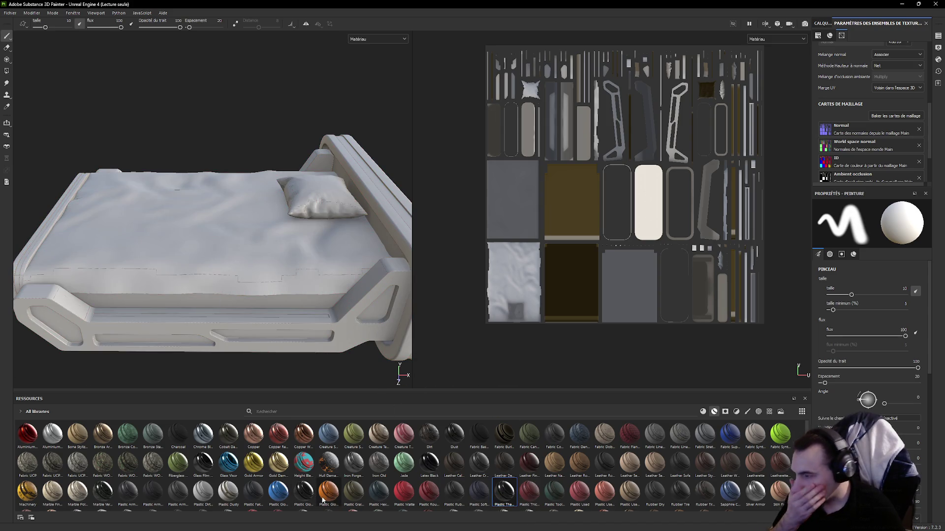
pyautogui.scroll(-1, 317, 487)
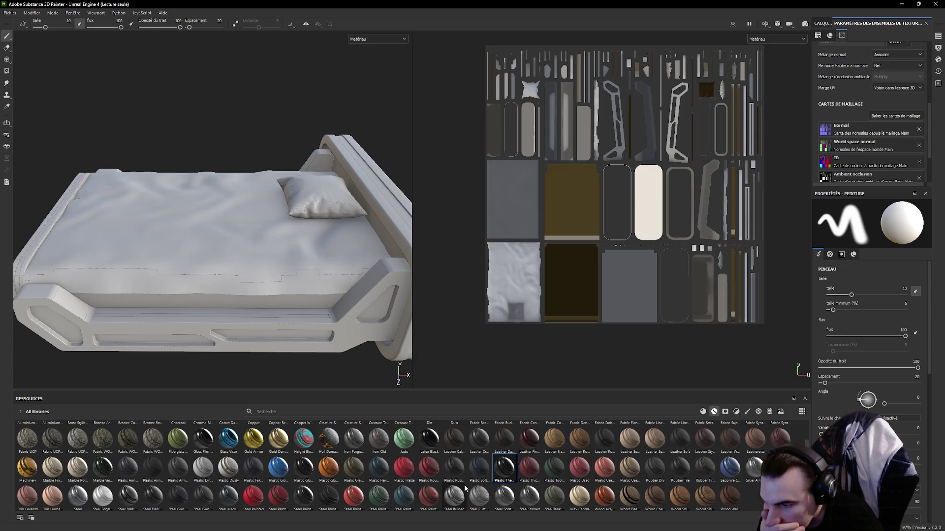
# - Apply Steel Stained to the bed and delete the leftover Layer 1 / Calque 1 paint layers
pyautogui.moveTo(480, 496)
pyautogui.moveTo(529, 494); pyautogui.dragTo(280, 314)
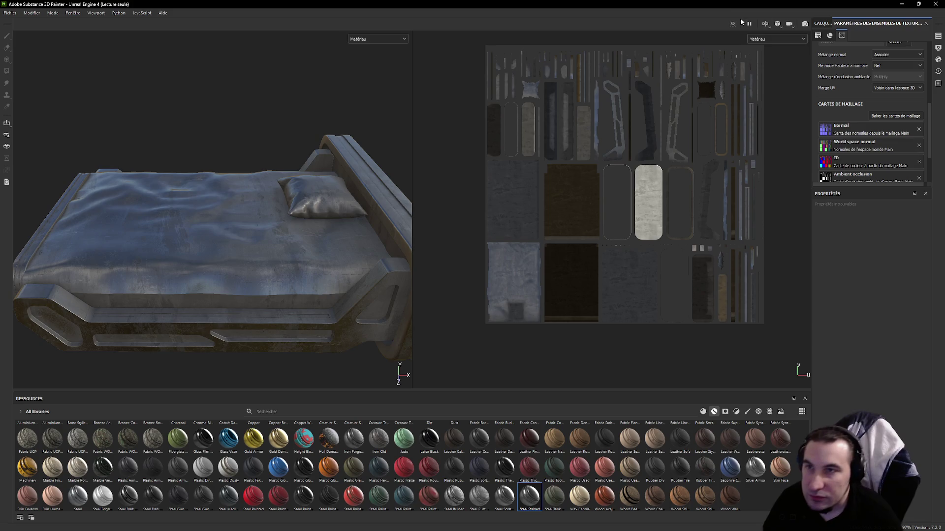
pyautogui.scroll(1, 832, 76)
pyautogui.scroll(2, 833, 76)
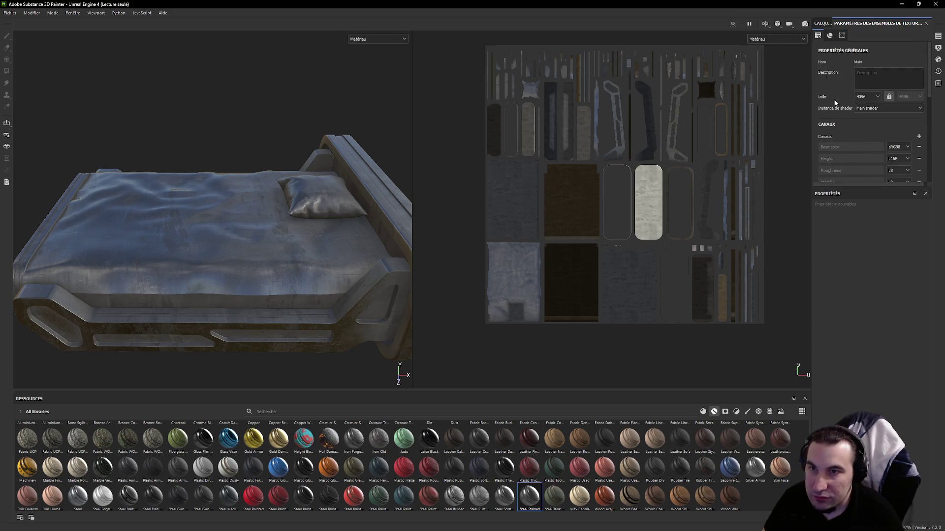
pyautogui.scroll(1, 832, 62)
pyautogui.click(824, 23)
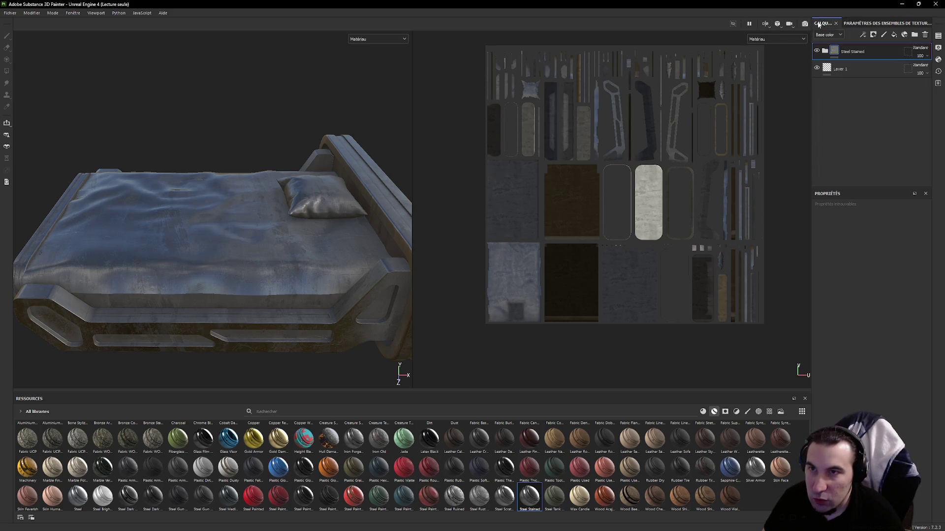
pyautogui.rightClick(861, 68)
pyautogui.press('Escape')
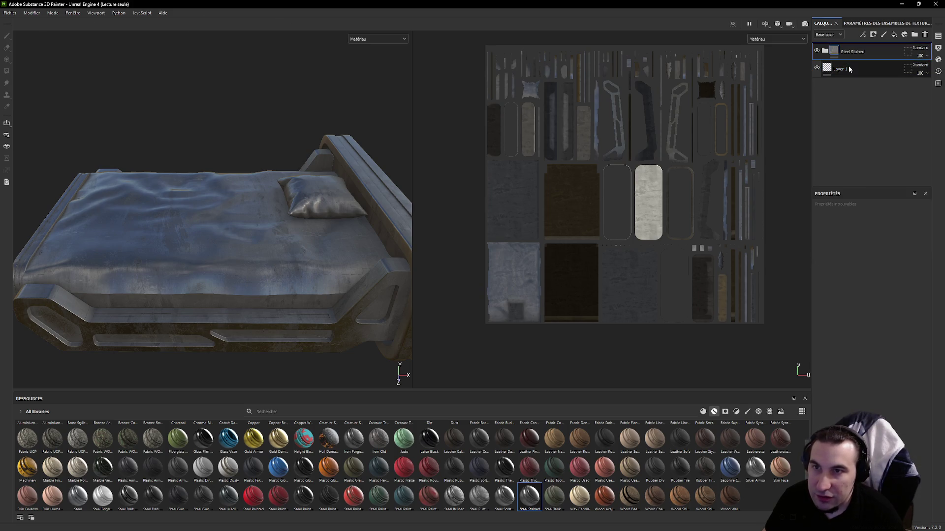
pyautogui.press('Delete')
pyautogui.rightClick(855, 54)
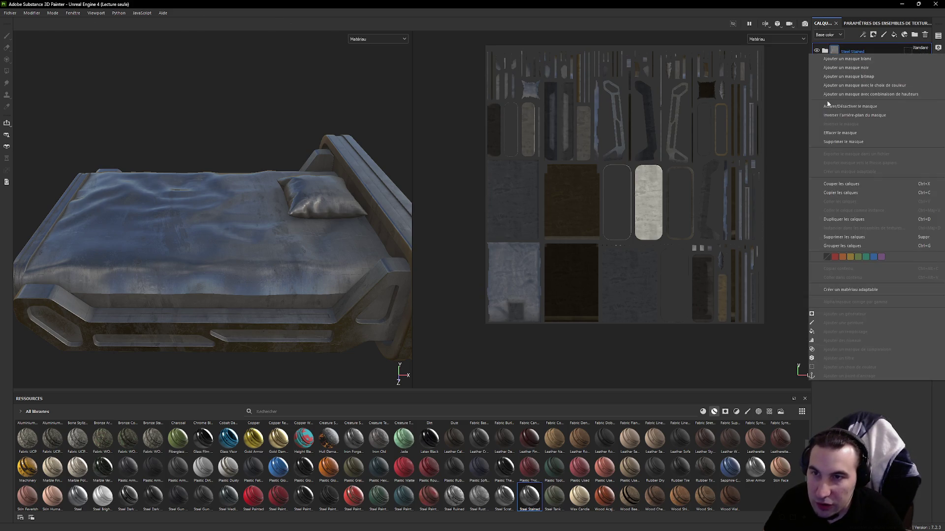
pyautogui.click(885, 36)
pyautogui.press('Delete')
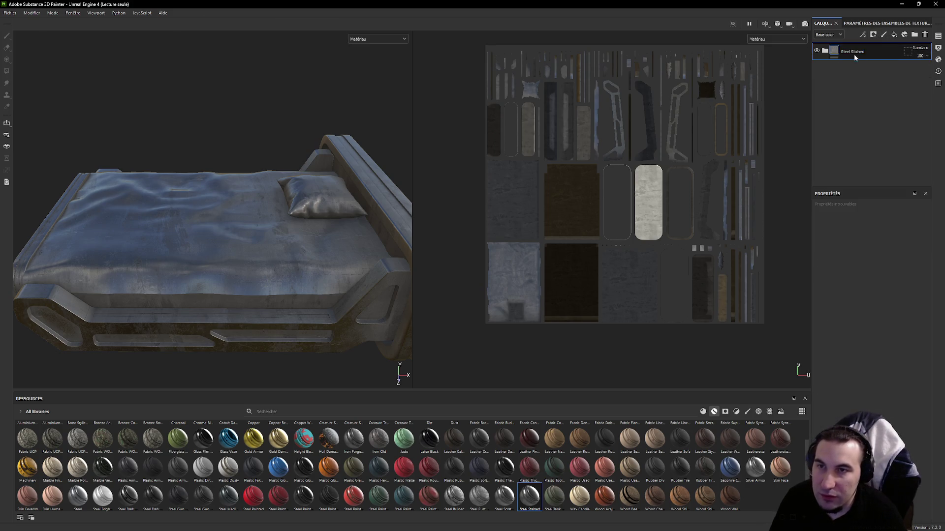
# - Mask Steel Stained by colour selection from the mesh ID map, picking red, with raised tolerance
pyautogui.click(876, 34)
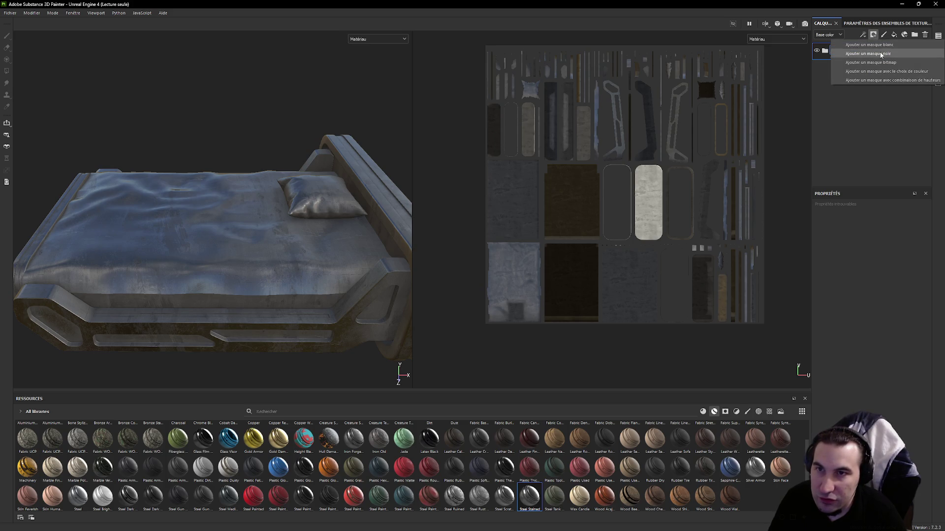
pyautogui.click(884, 73)
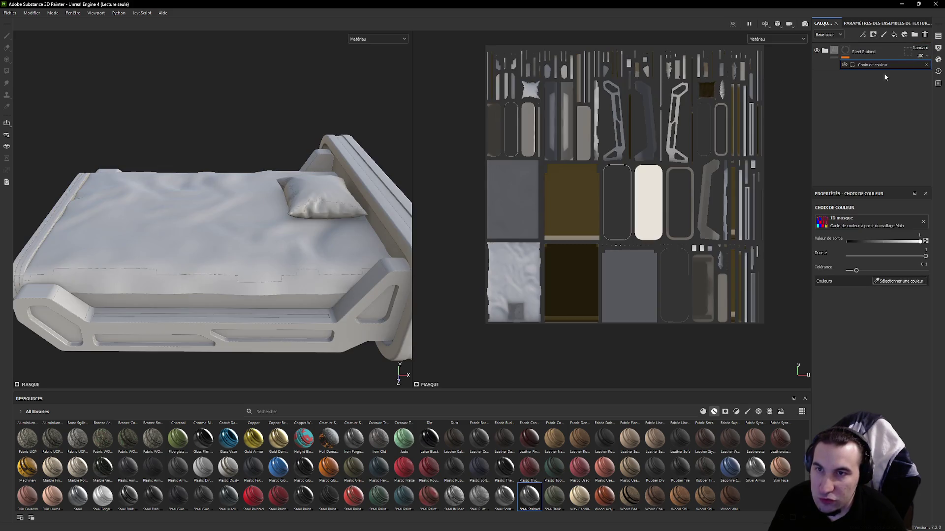
pyautogui.click(850, 227)
pyautogui.click(885, 250)
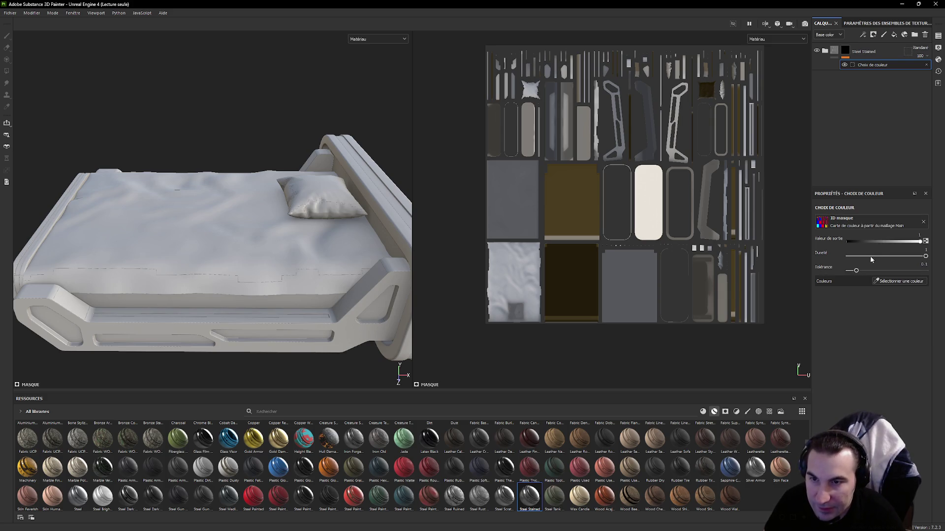
pyautogui.click(881, 281)
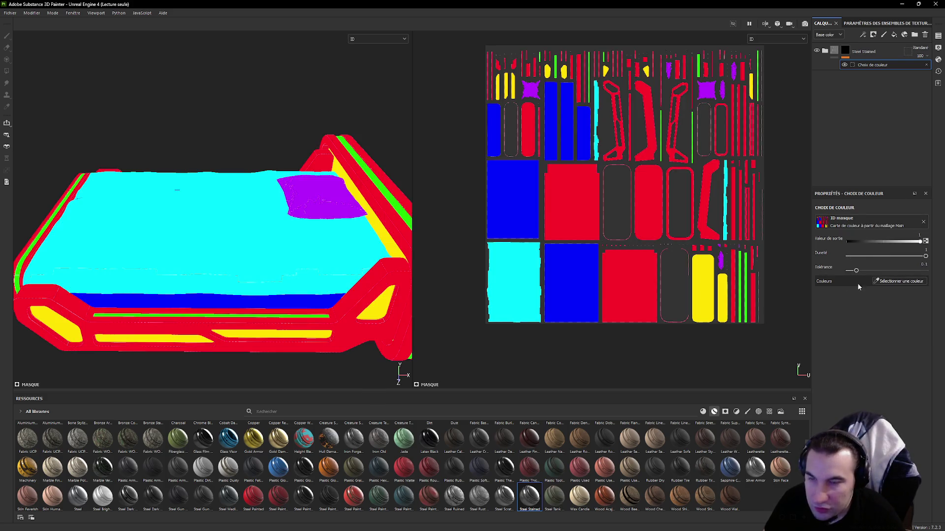
pyautogui.click(345, 342)
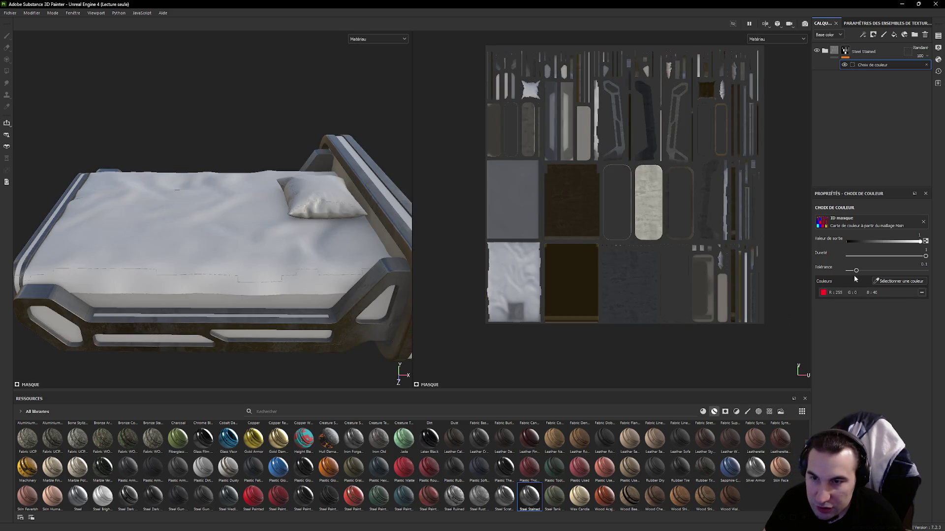
pyautogui.moveTo(859, 270); pyautogui.dragTo(925, 270)
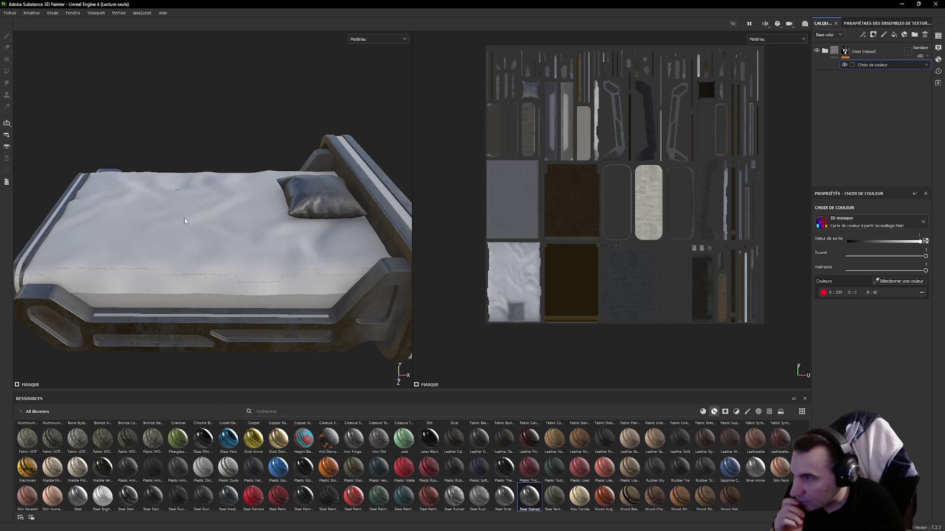
# - Lower the fabric layer's mask output value to about 0.70
pyautogui.rightClick(252, 136)
pyautogui.click(147, 162)
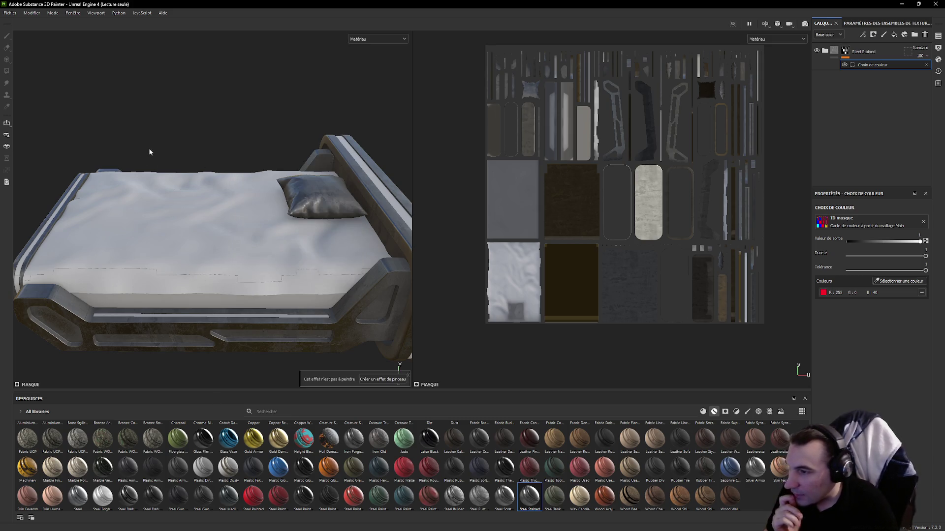
pyautogui.moveTo(133, 174)
pyautogui.keyDown('alt'); pyautogui.mouseDown()
pyautogui.moveTo(291, 197)
pyautogui.moveTo(303, 259)
pyautogui.mouseUp(); pyautogui.keyUp('alt')
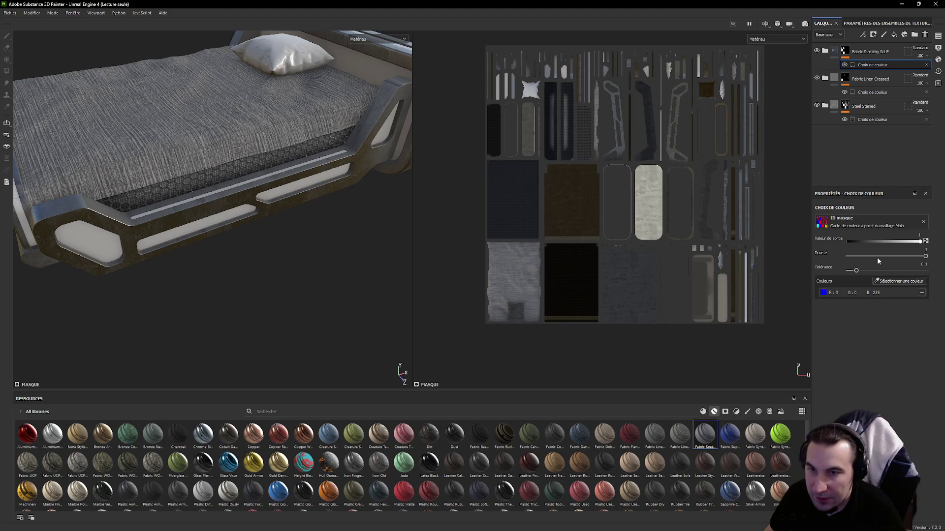
pyautogui.moveTo(922, 246)
pyautogui.mouseDown()
pyautogui.moveTo(898, 247)
pyautogui.moveTo(944, 250)
pyautogui.mouseUp()
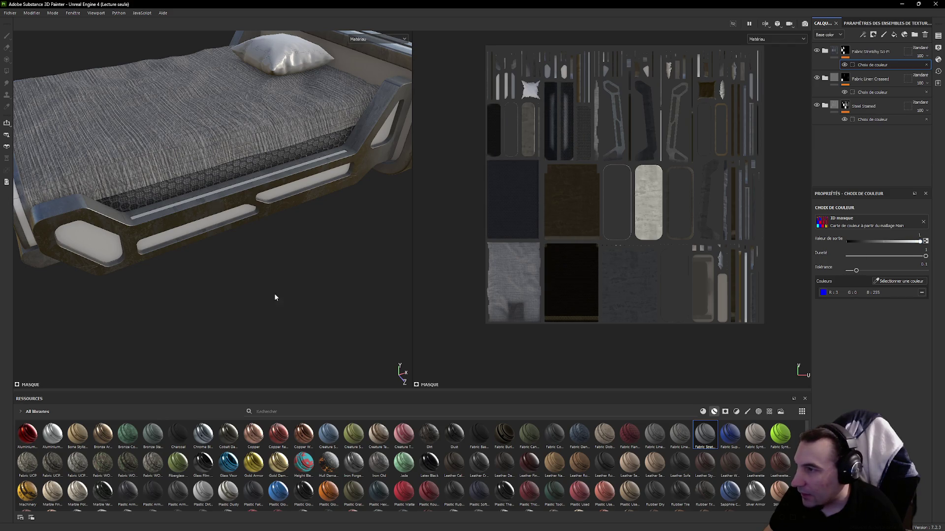
# - Add Steel Painted Clearcoat as a new layer covering the whole bed
pyautogui.press('super')
pyautogui.press('super')
pyautogui.moveTo(267, 275)
pyautogui.keyDown('alt'); pyautogui.mouseDown()
pyautogui.moveTo(147, 110)
pyautogui.moveTo(259, 344)
pyautogui.moveTo(169, 259)
pyautogui.moveTo(199, 243)
pyautogui.mouseUp(); pyautogui.keyUp('alt')
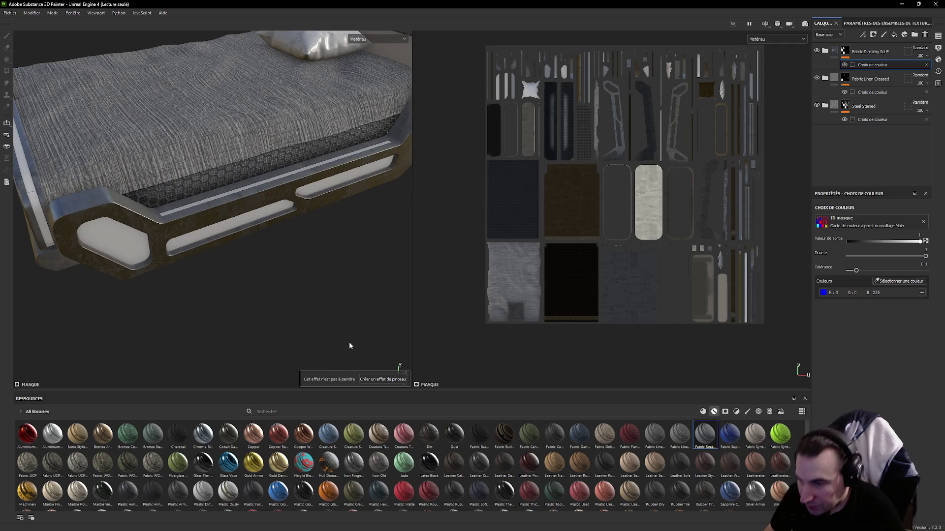
pyautogui.scroll(-1, 425, 458)
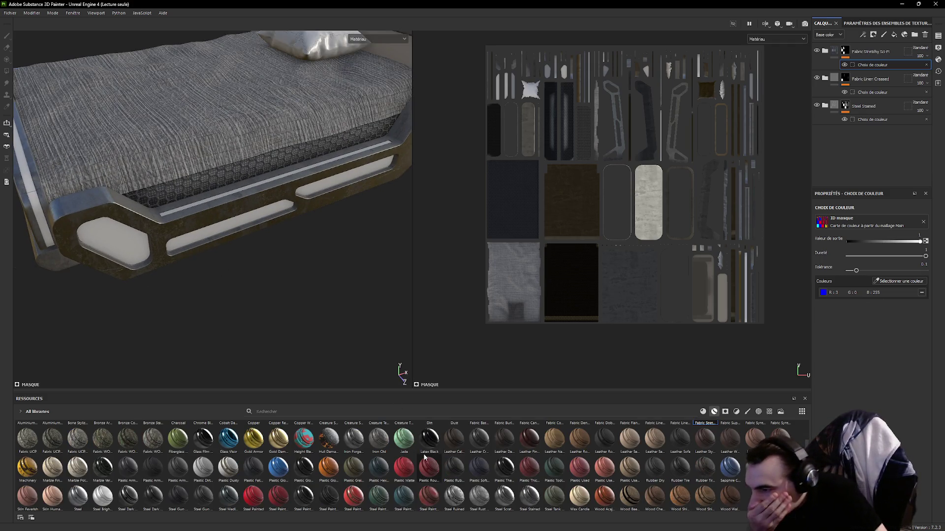
pyautogui.moveTo(303, 496); pyautogui.dragTo(249, 218)
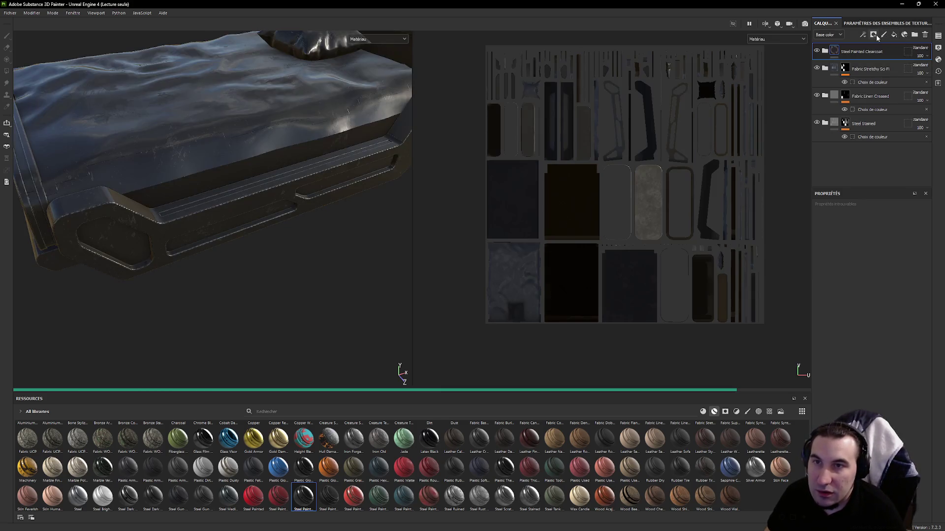
# - Mask the Steel Painted Clearcoat layer by colour selection to the yellow ID panels and inspect the frame
pyautogui.click(873, 35)
pyautogui.click(895, 73)
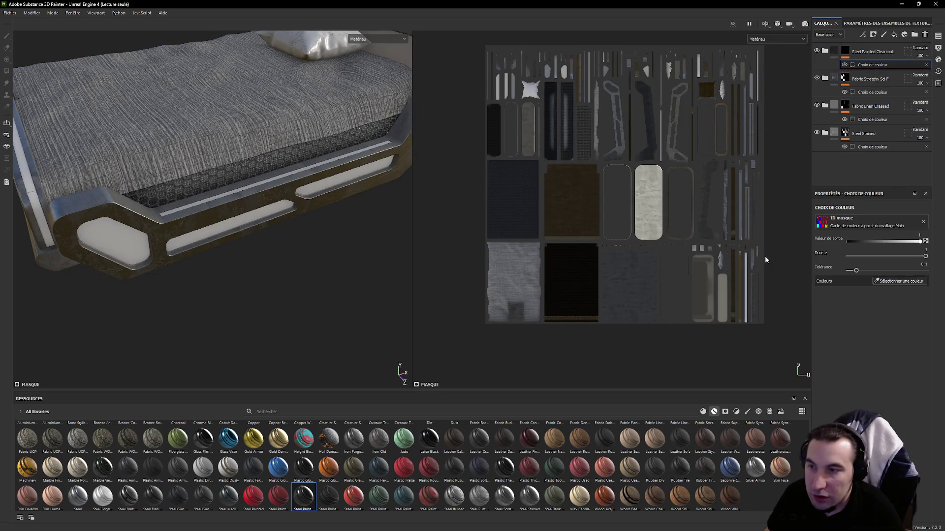
pyautogui.click(880, 283)
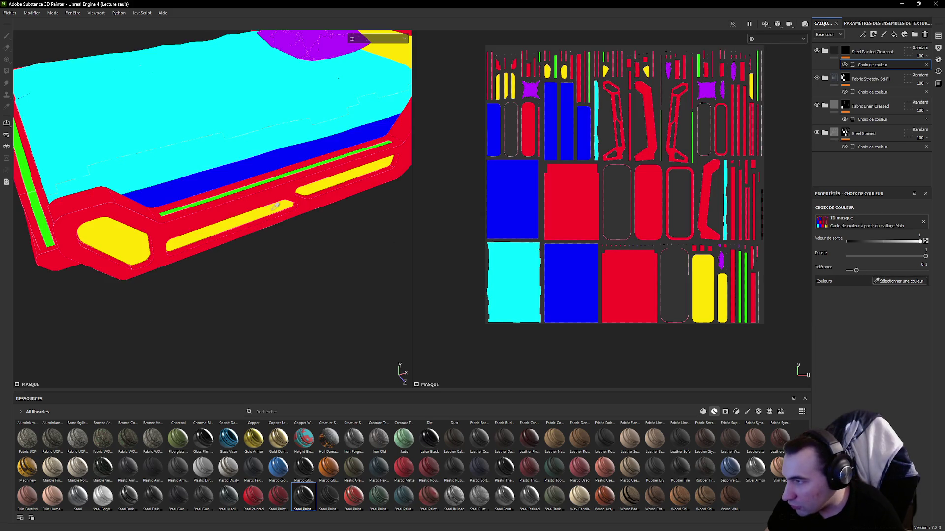
pyautogui.click(275, 207)
pyautogui.moveTo(269, 286)
pyautogui.keyDown('alt'); pyautogui.mouseDown()
pyautogui.moveTo(304, 263)
pyautogui.moveTo(259, 274)
pyautogui.mouseUp(); pyautogui.keyUp('alt')
pyautogui.moveTo(260, 274)
pyautogui.keyDown('alt'); pyautogui.mouseDown(button='right')
pyautogui.moveTo(397, 249)
pyautogui.moveTo(299, 267)
pyautogui.mouseUp(button='right'); pyautogui.keyUp('alt')
pyautogui.keyDown('alt'); pyautogui.moveTo(299, 267); pyautogui.dragTo(208, 274); pyautogui.keyUp('alt')
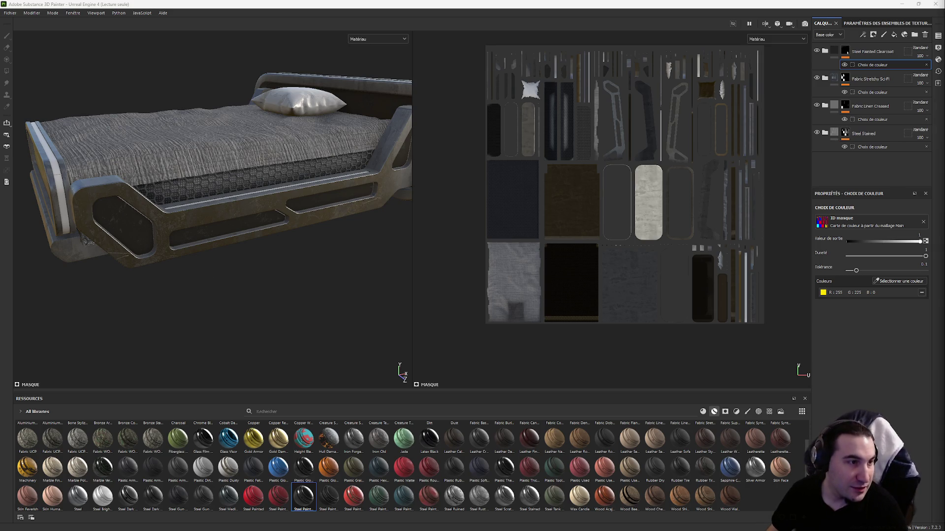
pyautogui.press('super')
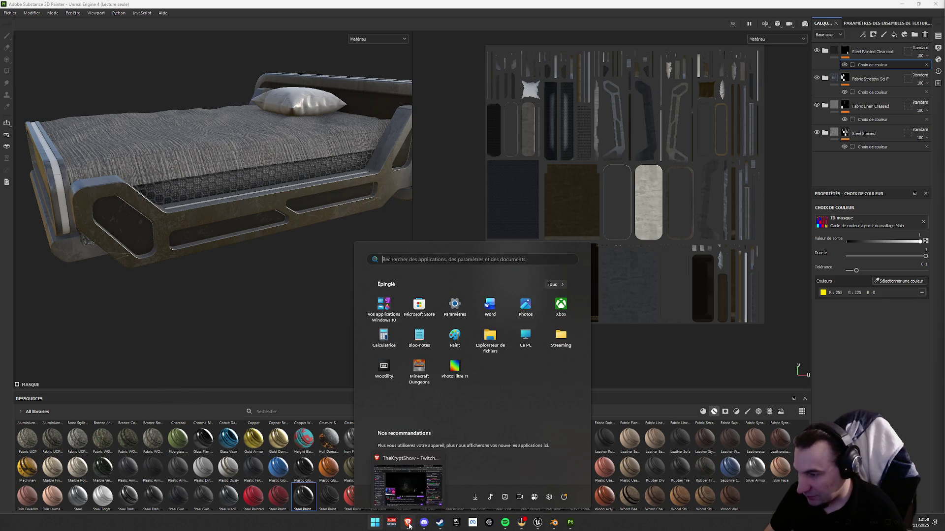
# - Apply the Fabric Super Hero material to the pillow as a new layer
pyautogui.press('Escape')
pyautogui.moveTo(313, 290)
pyautogui.keyDown('alt'); pyautogui.mouseDown()
pyautogui.moveTo(276, 217)
pyautogui.moveTo(315, 249)
pyautogui.moveTo(259, 333)
pyautogui.moveTo(313, 249)
pyautogui.moveTo(321, 329)
pyautogui.moveTo(352, 294)
pyautogui.moveTo(367, 311)
pyautogui.mouseUp(); pyautogui.keyUp('alt')
pyautogui.scroll(1, 509, 458)
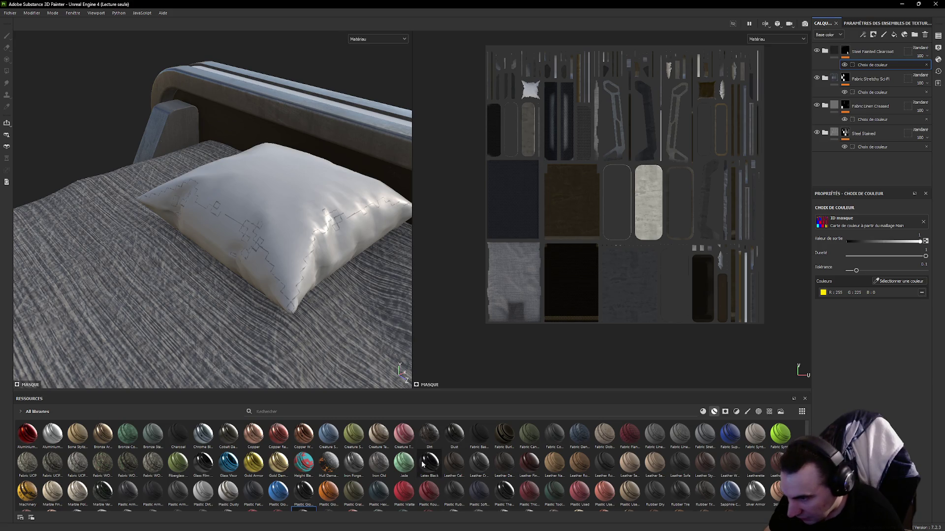
pyautogui.click(655, 434)
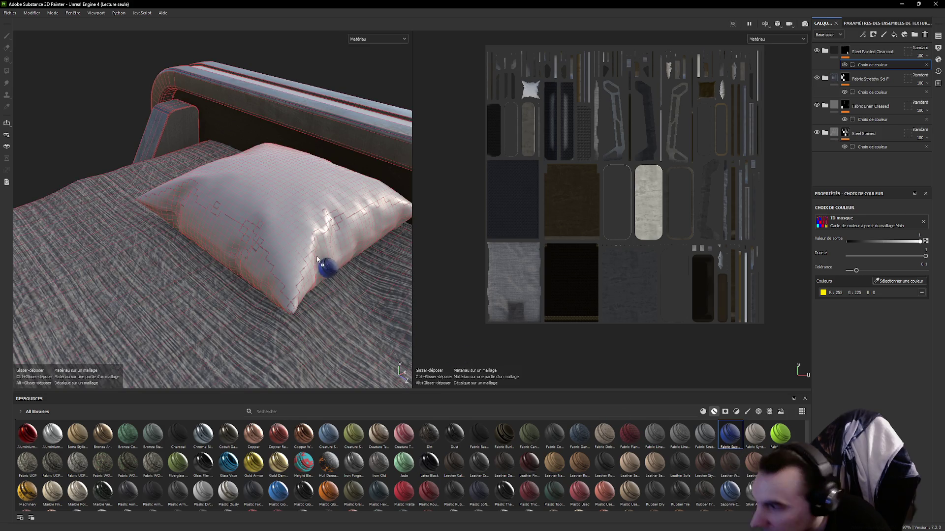
pyautogui.moveTo(726, 436); pyautogui.dragTo(300, 223)
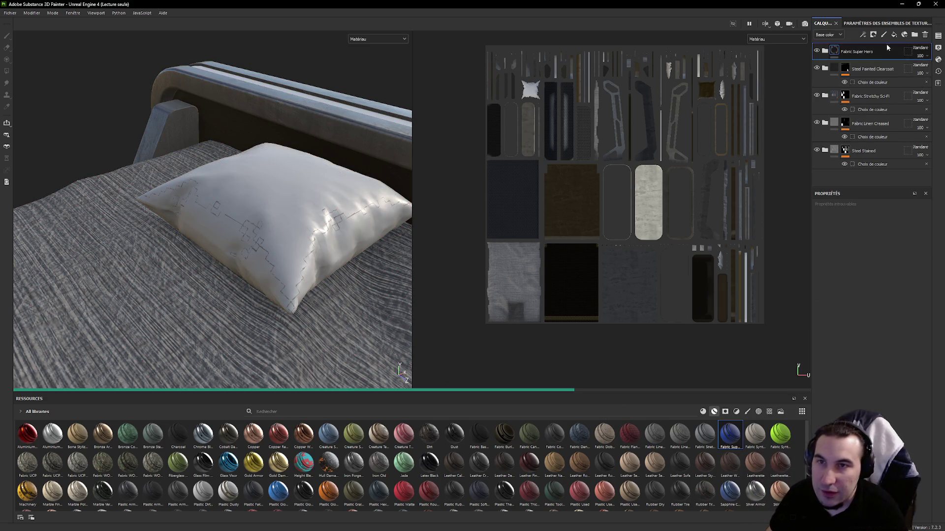
# - Mask Fabric Super Hero to the purple pillow ID colour, then delete the layer
pyautogui.click(873, 35)
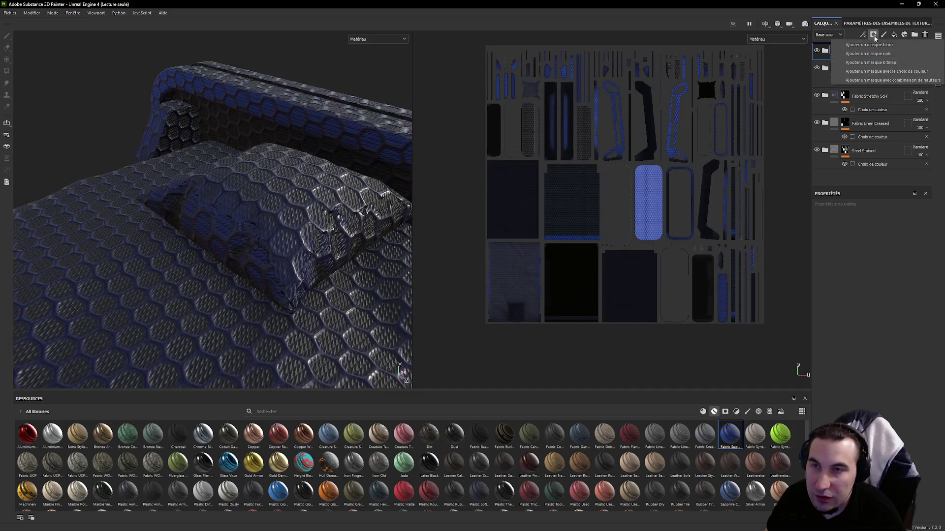
pyautogui.click(893, 70)
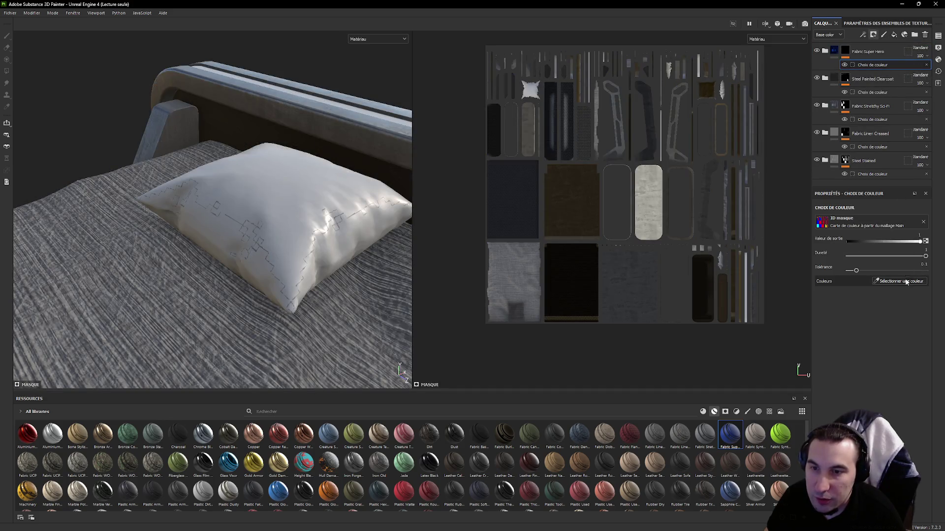
pyautogui.click(902, 282)
pyautogui.click(260, 220)
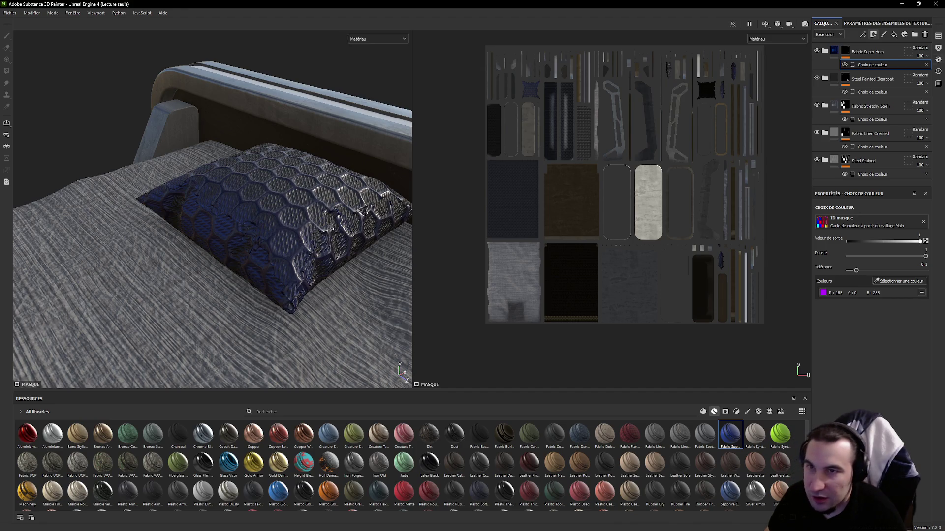
pyautogui.click(866, 52)
pyautogui.press('Delete')
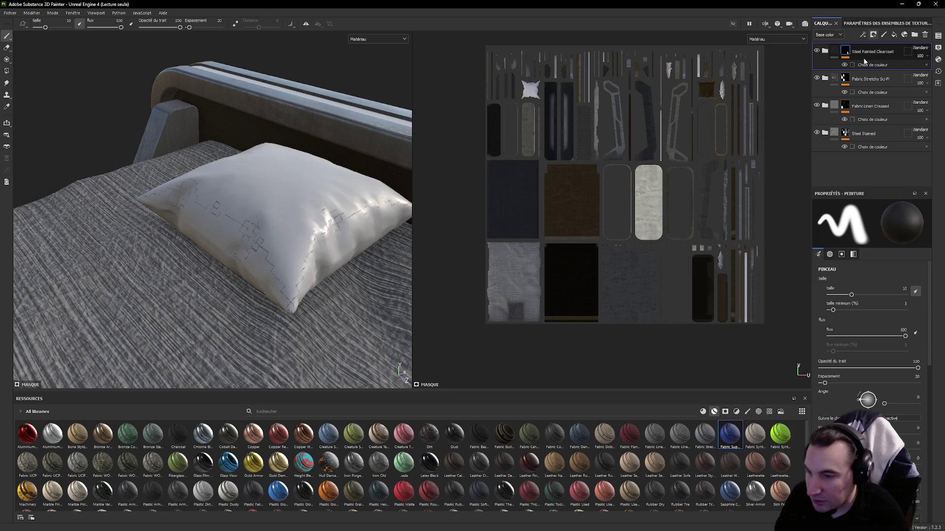
# - Add a Fabric Denim Washed Out layer masked by colour selection to the purple pillow
pyautogui.click(862, 54)
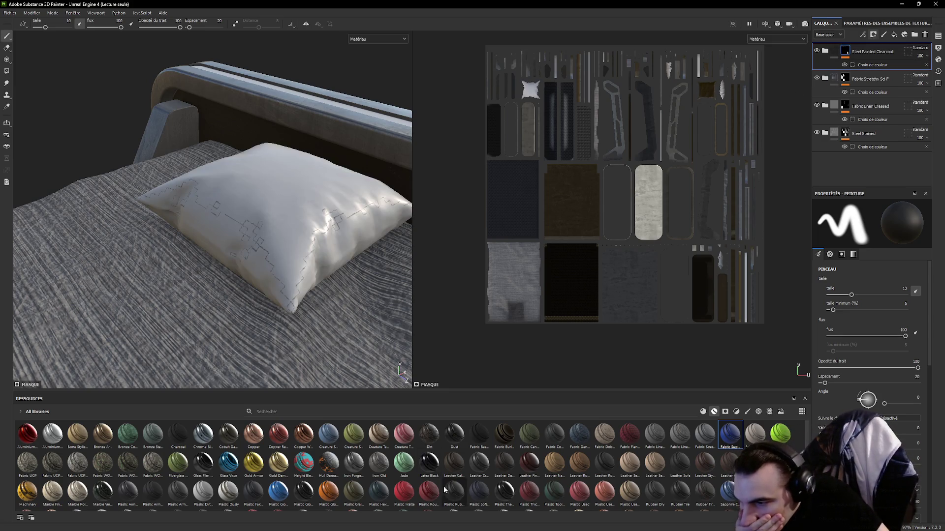
pyautogui.moveTo(580, 435); pyautogui.dragTo(314, 249)
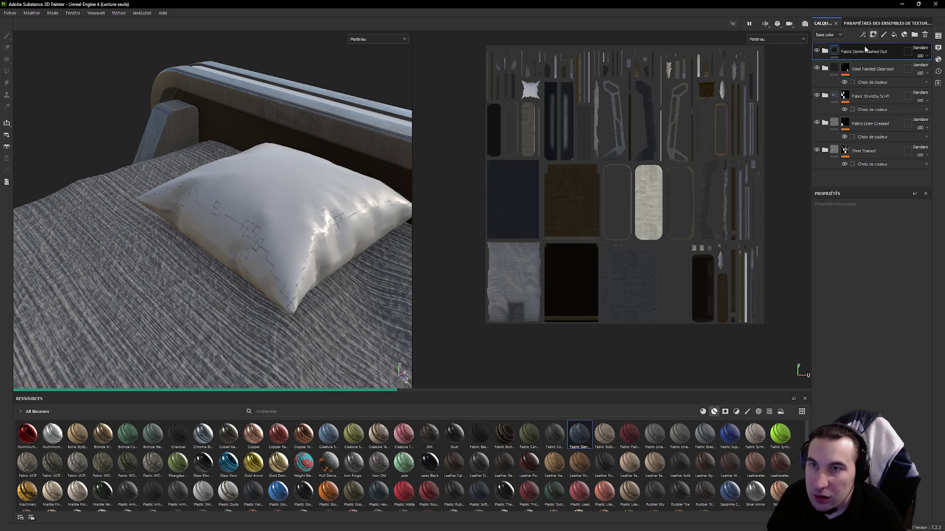
pyautogui.click(873, 35)
pyautogui.click(889, 71)
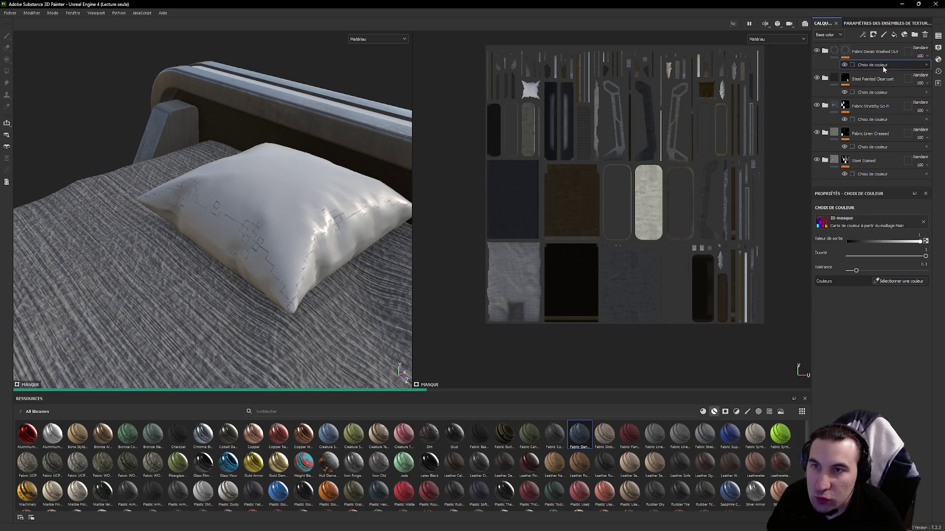
pyautogui.click(858, 53)
pyautogui.hotkey('ctrl', 'shift', 'z')
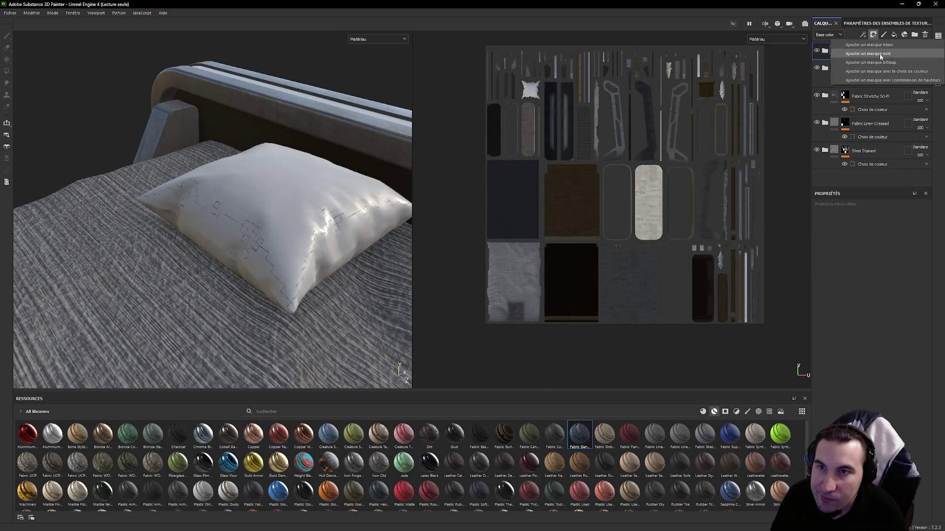
pyautogui.click(874, 66)
pyautogui.click(908, 284)
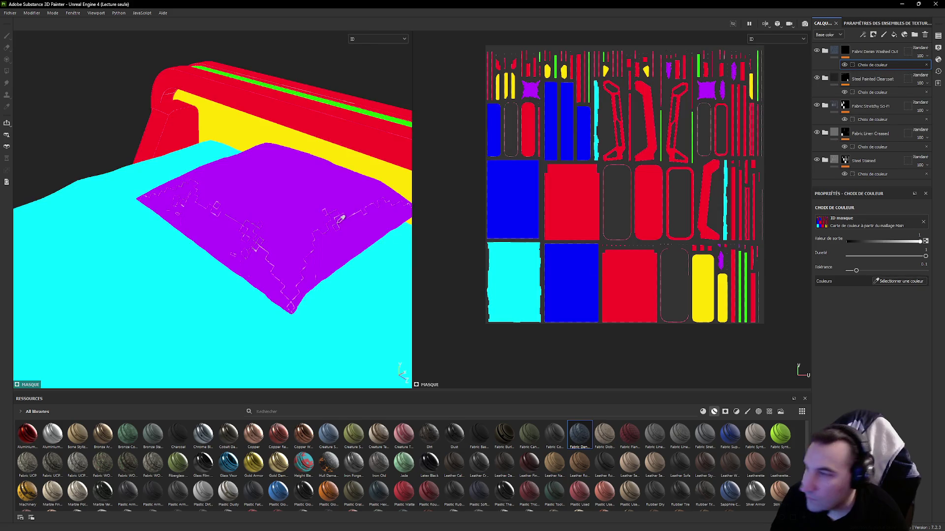
pyautogui.click(294, 215)
# - Add a Fabric Baseball Hat layer, then delete it and reselect the denim layer
pyautogui.moveTo(285, 173)
pyautogui.keyDown('alt'); pyautogui.mouseDown()
pyautogui.moveTo(310, 189)
pyautogui.moveTo(320, 158)
pyautogui.mouseUp(); pyautogui.keyUp('alt')
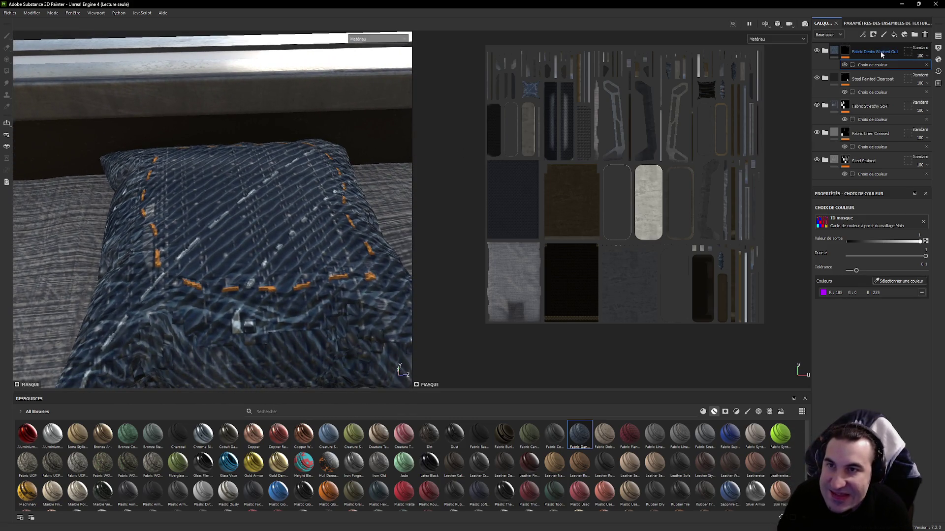
pyautogui.click(880, 51)
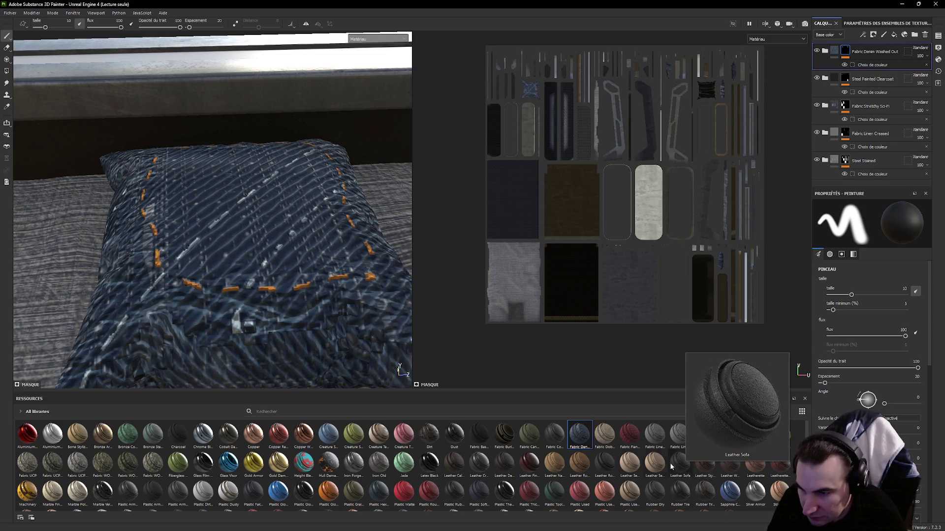
pyautogui.moveTo(506, 436)
pyautogui.moveTo(478, 436); pyautogui.dragTo(856, 70)
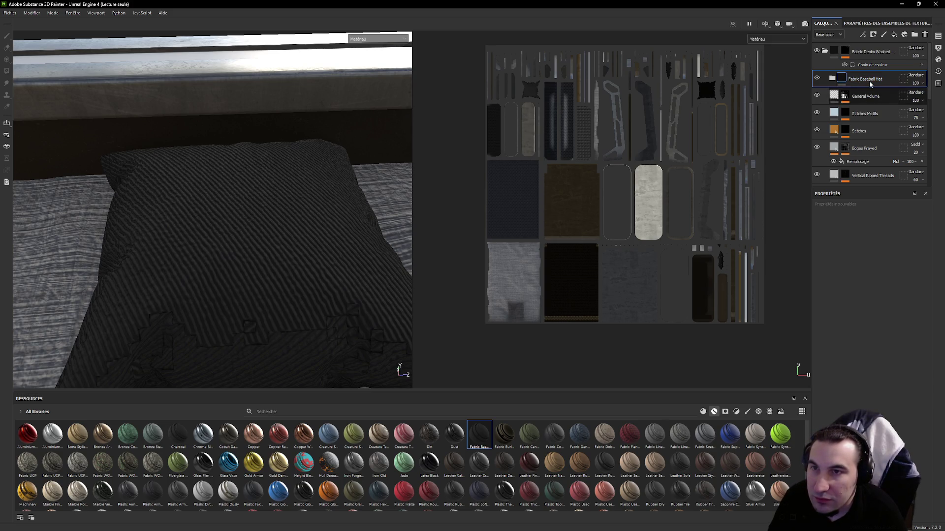
pyautogui.click(869, 81)
pyautogui.doubleClick(869, 81)
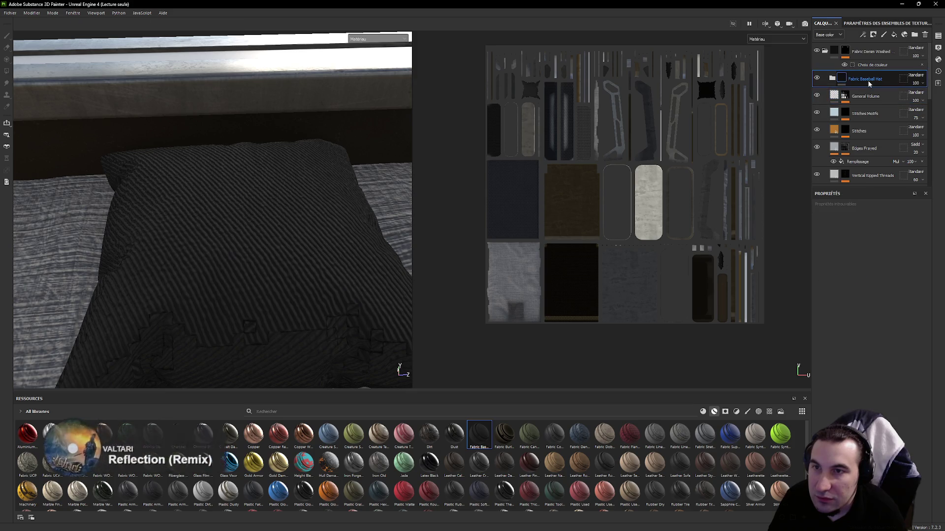
pyautogui.press('Delete')
pyautogui.click(866, 55)
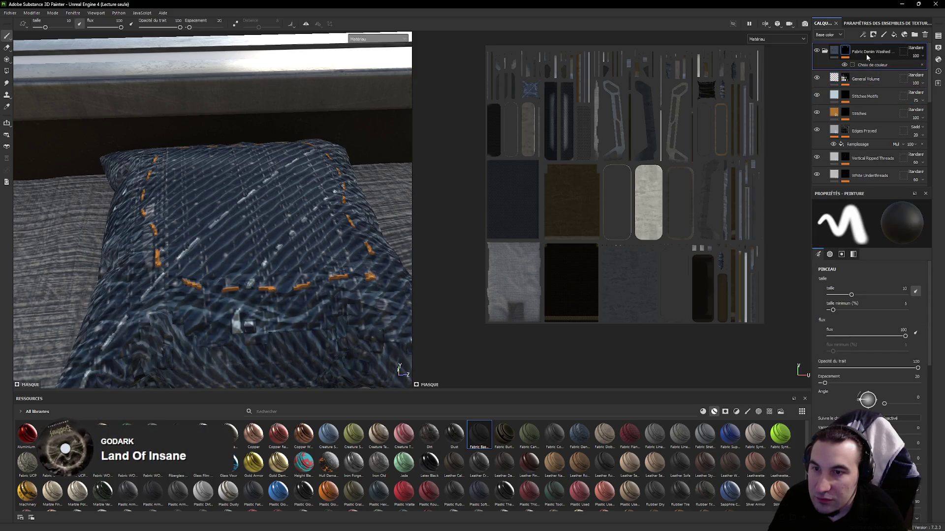
# - Delete the denim layer and add Fabric Baseball Hat masked to the purple pillow ID
pyautogui.press('Delete')
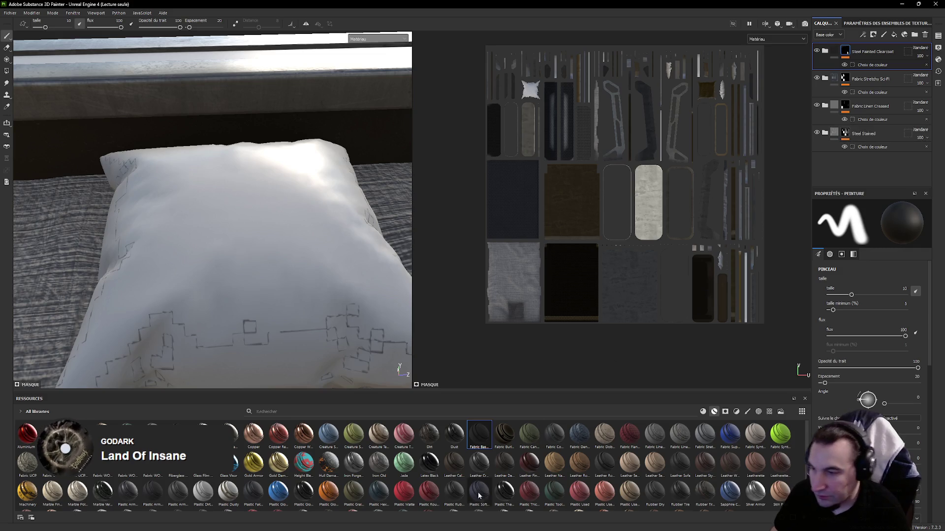
pyautogui.moveTo(478, 435); pyautogui.dragTo(374, 321)
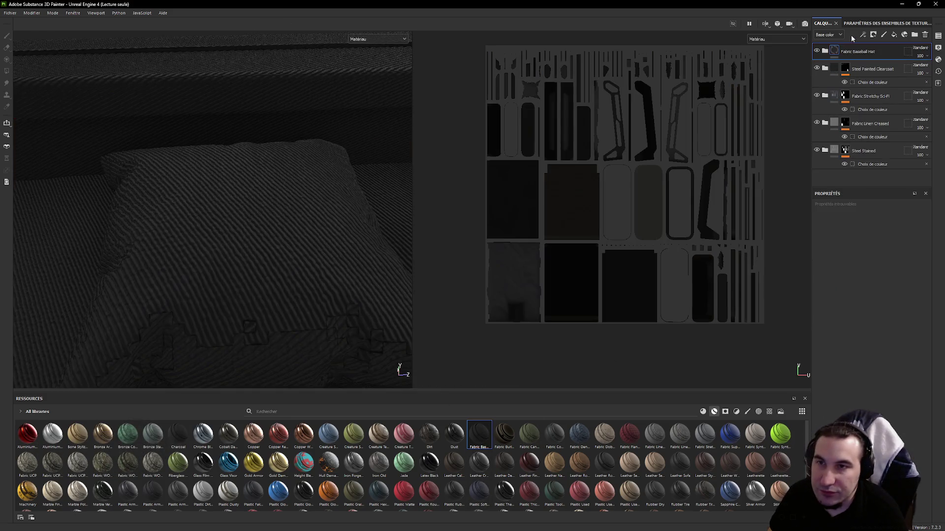
pyautogui.click(873, 35)
pyautogui.click(895, 68)
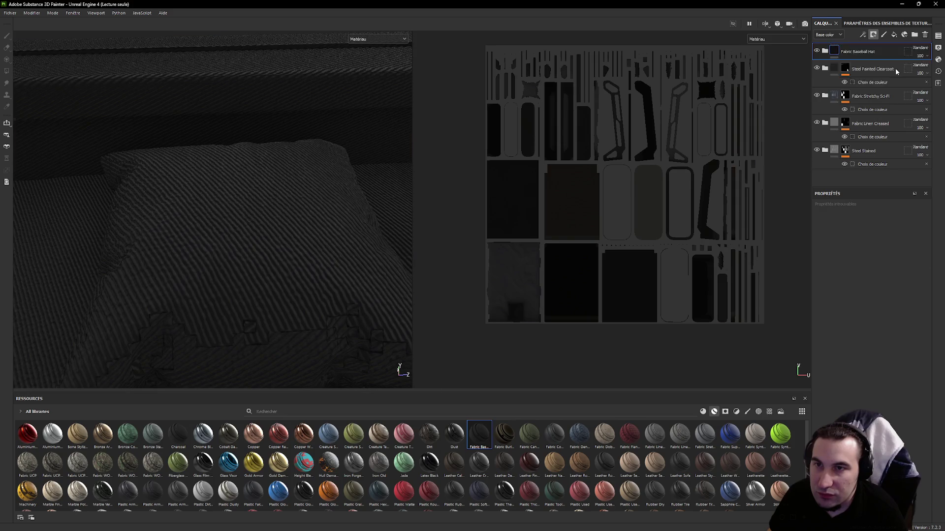
pyautogui.click(893, 281)
pyautogui.click(311, 263)
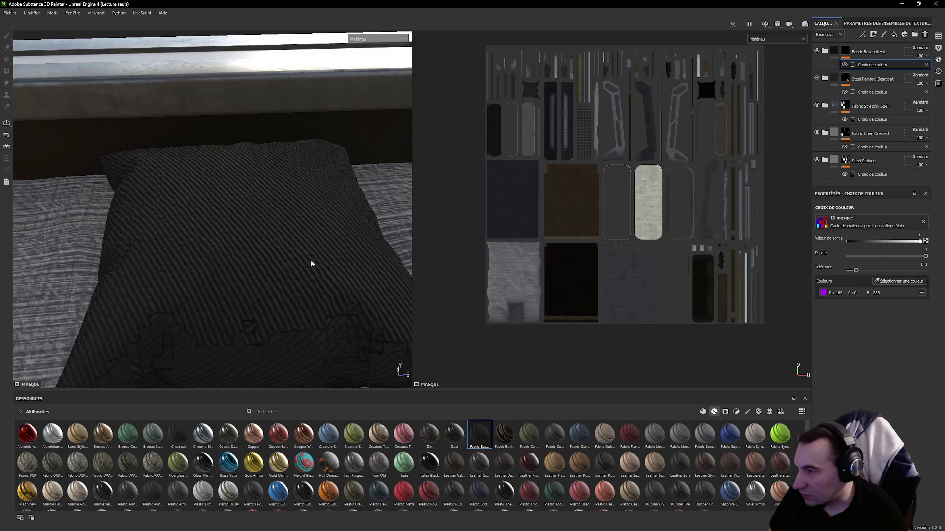
# - Inspect the pillow, then delete the Fabric Baseball Hat layer
pyautogui.moveTo(288, 251)
pyautogui.keyDown('alt'); pyautogui.mouseDown()
pyautogui.moveTo(313, 211)
pyautogui.moveTo(173, 162)
pyautogui.moveTo(145, 133)
pyautogui.moveTo(167, 192)
pyautogui.moveTo(512, 120)
pyautogui.mouseUp(); pyautogui.keyUp('alt')
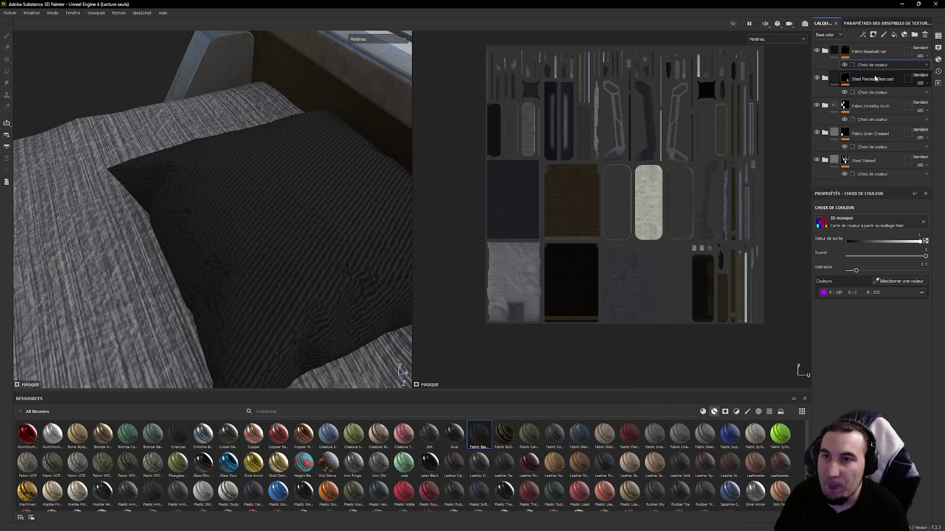
pyautogui.click(863, 53)
pyautogui.press('Delete')
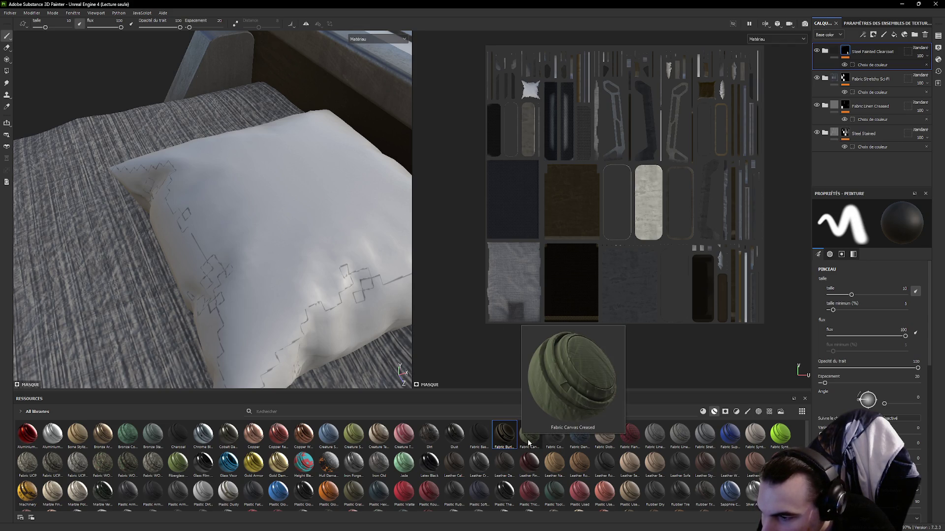
# - Try Fabric Canvas Creased, Fabric Burlap and Creature Tongue layers, deleting each
pyautogui.moveTo(529, 441); pyautogui.dragTo(293, 235)
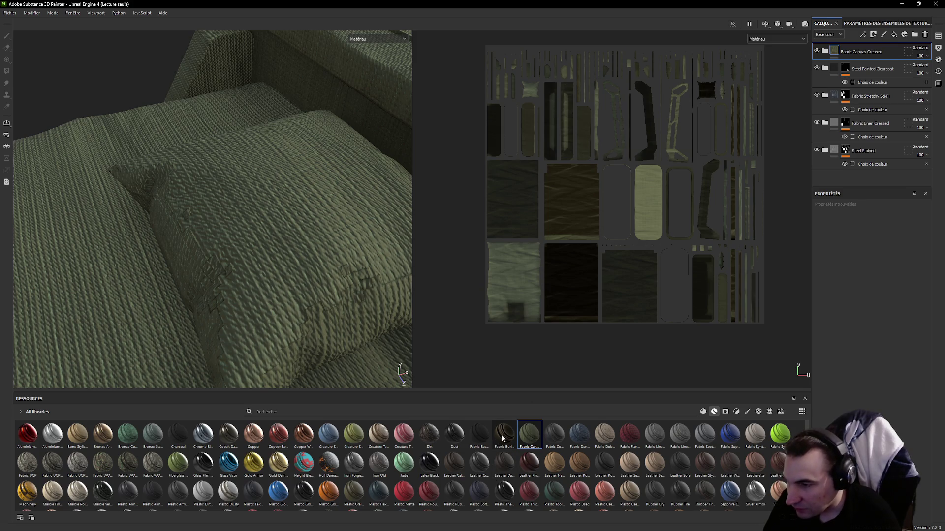
pyautogui.press('Delete')
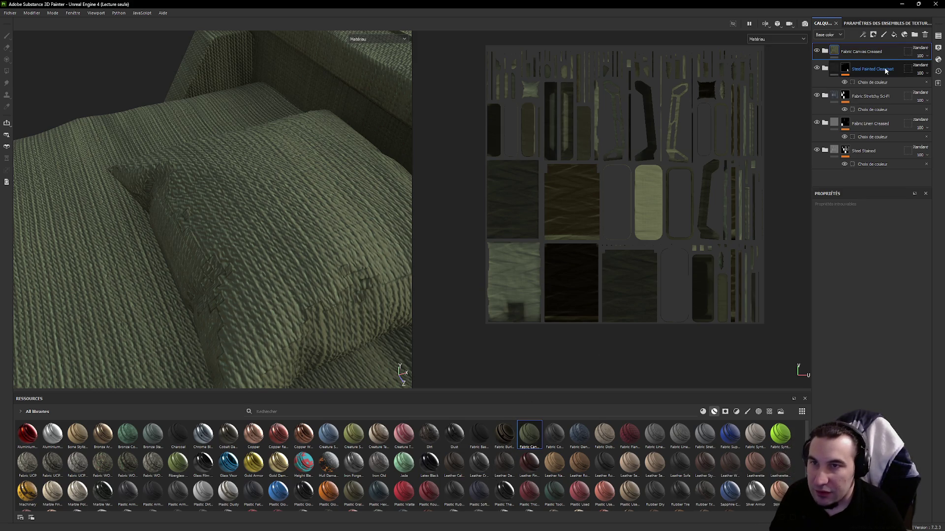
pyautogui.moveTo(504, 434); pyautogui.dragTo(319, 240)
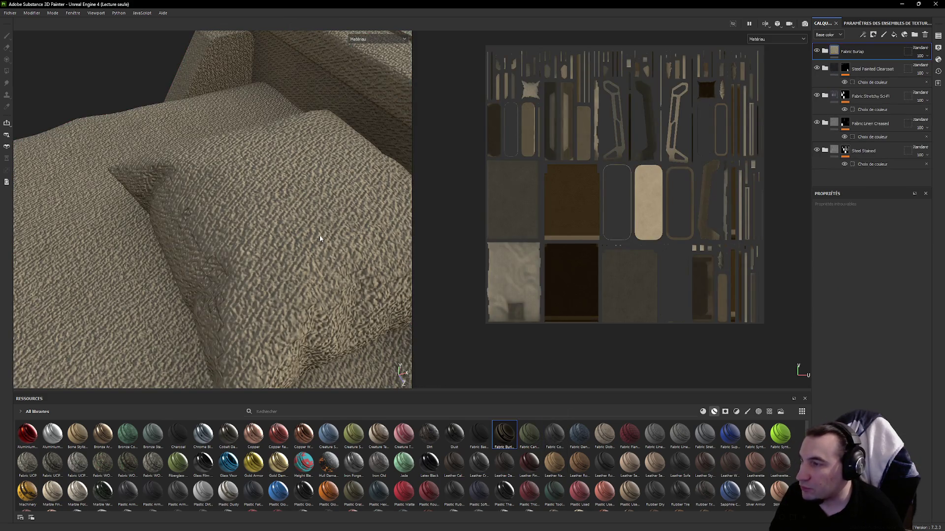
pyautogui.click(885, 51)
pyautogui.press('Delete')
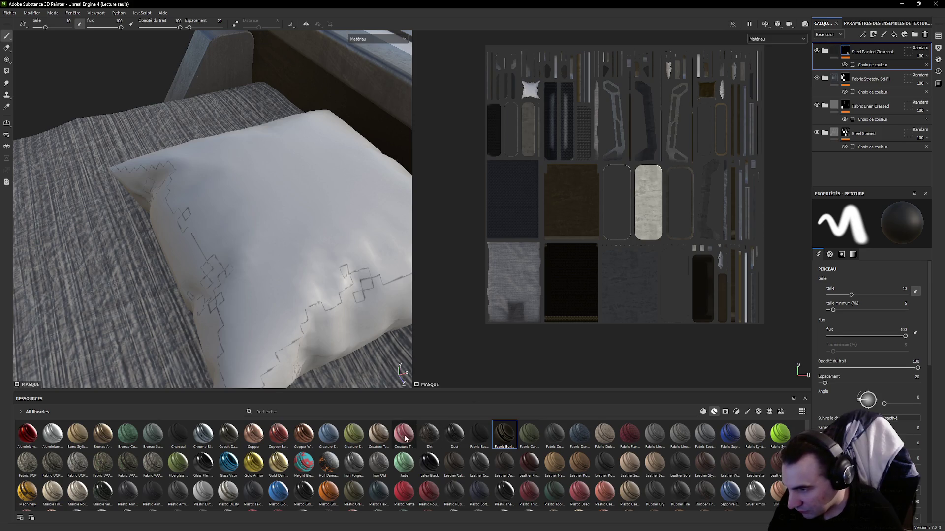
pyautogui.moveTo(405, 438); pyautogui.dragTo(318, 266)
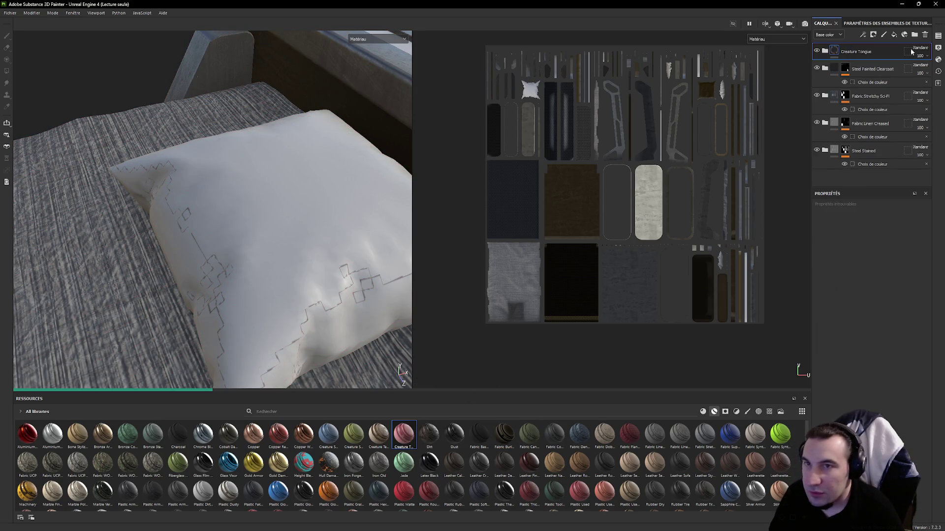
pyautogui.click(877, 52)
pyautogui.press('Delete')
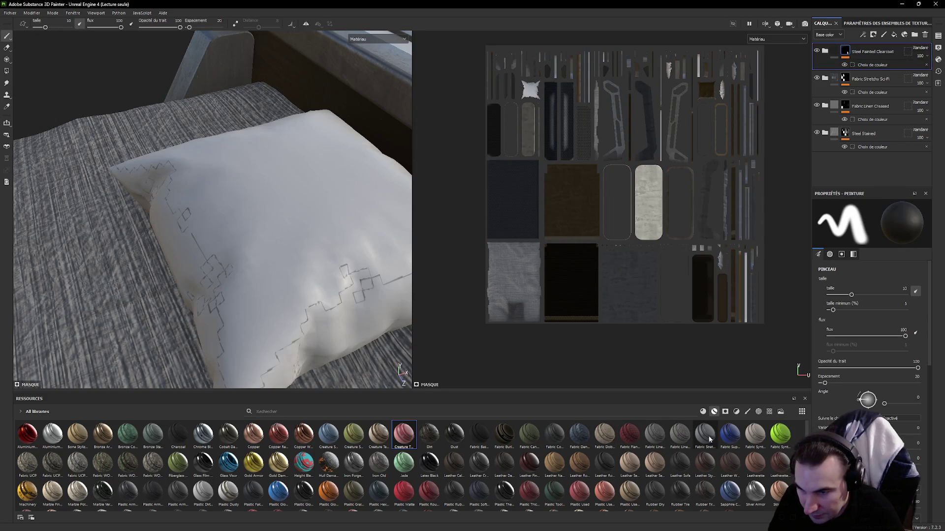
# - Try and delete Fabric Synthetic Dots, then apply Fabric Synthetic Sport Used as the top layer
pyautogui.moveTo(754, 435); pyautogui.dragTo(250, 214)
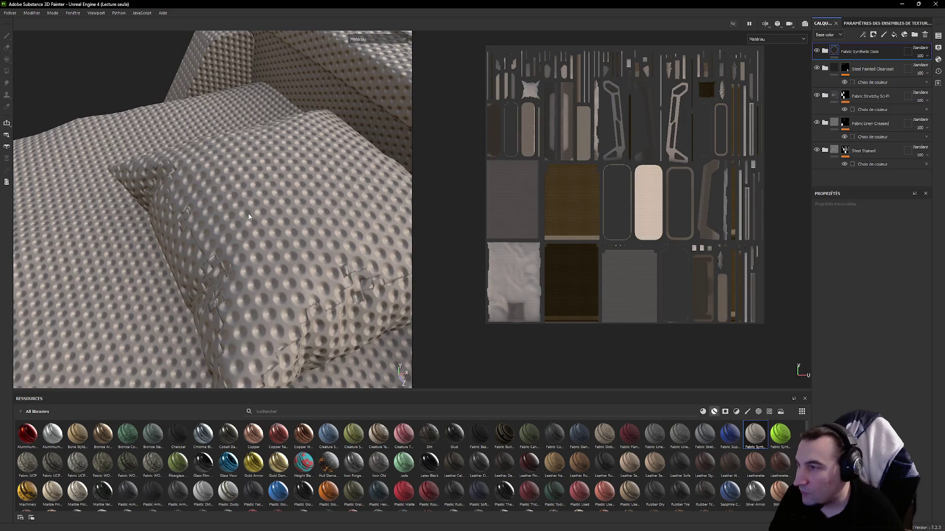
pyautogui.press('Delete')
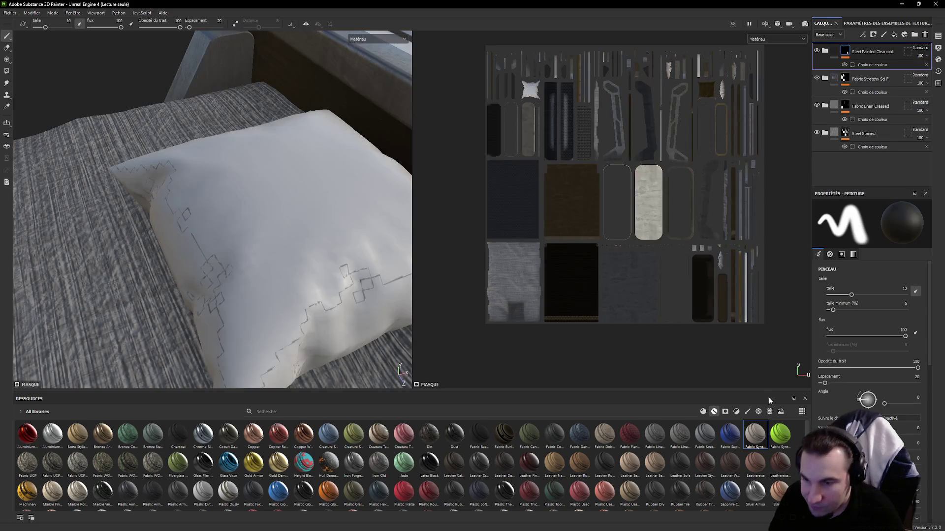
pyautogui.moveTo(752, 437); pyautogui.dragTo(317, 226)
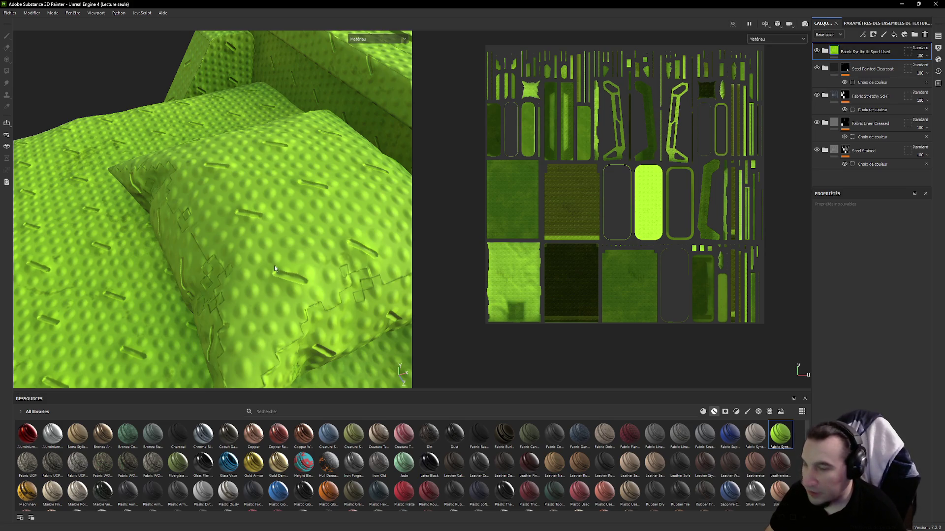
# - Mask Fabric Synthetic Sport Used by colour selection to the purple pillow ID
pyautogui.click(892, 36)
pyautogui.click(896, 74)
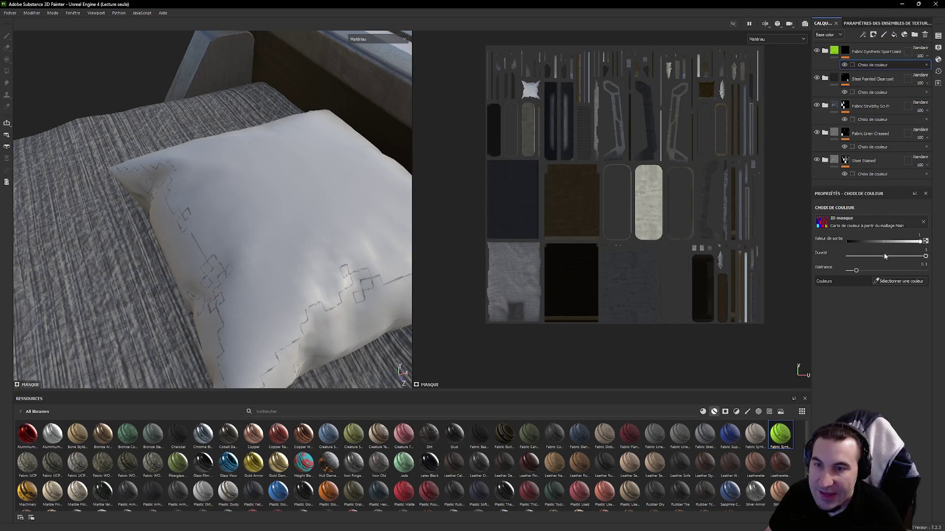
pyautogui.click(888, 281)
pyautogui.click(282, 244)
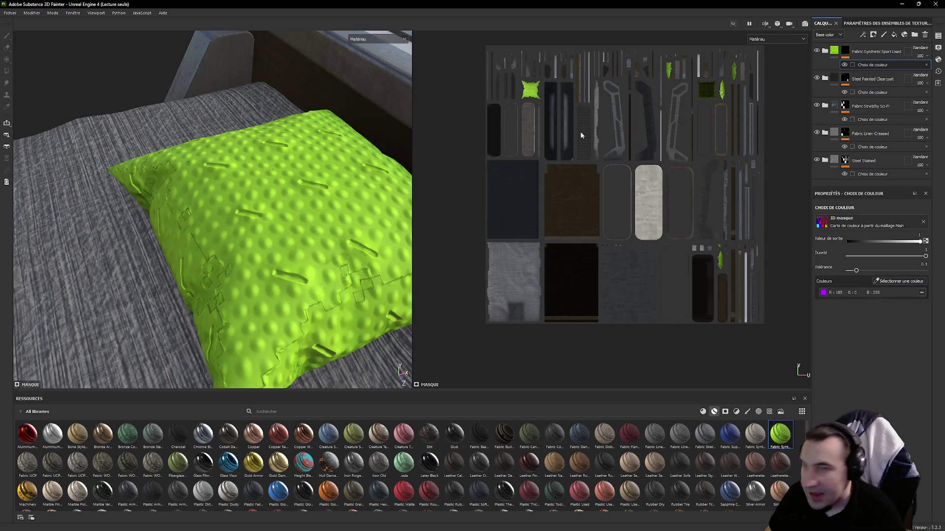
# - On the layer's mask, reduce the brush size and set brush spacing to 5
pyautogui.click(834, 49)
pyautogui.click(843, 51)
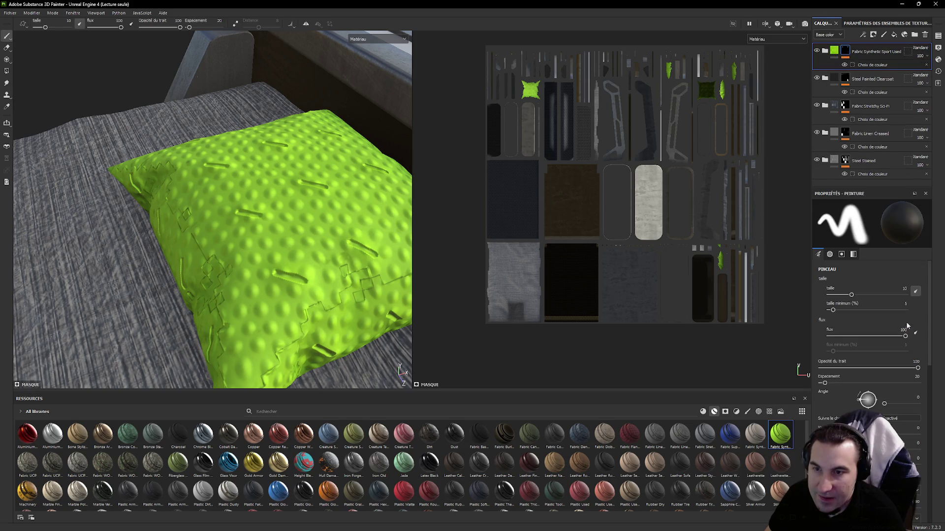
pyautogui.moveTo(851, 297)
pyautogui.mouseDown()
pyautogui.moveTo(882, 296)
pyautogui.moveTo(842, 293)
pyautogui.mouseUp()
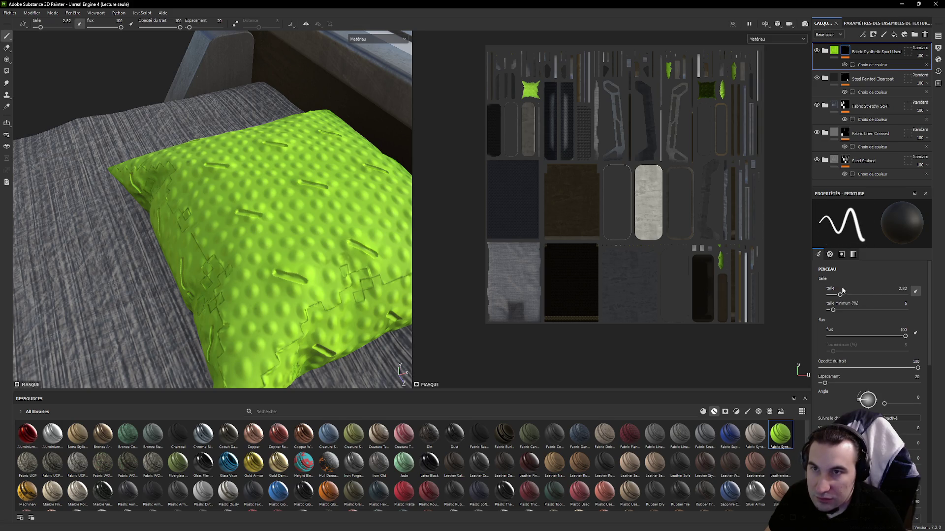
pyautogui.click(834, 50)
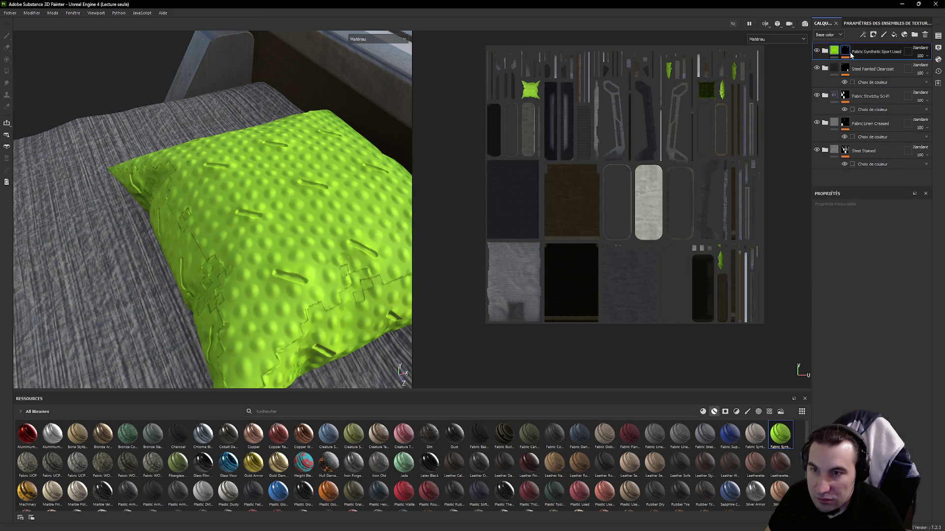
pyautogui.click(852, 53)
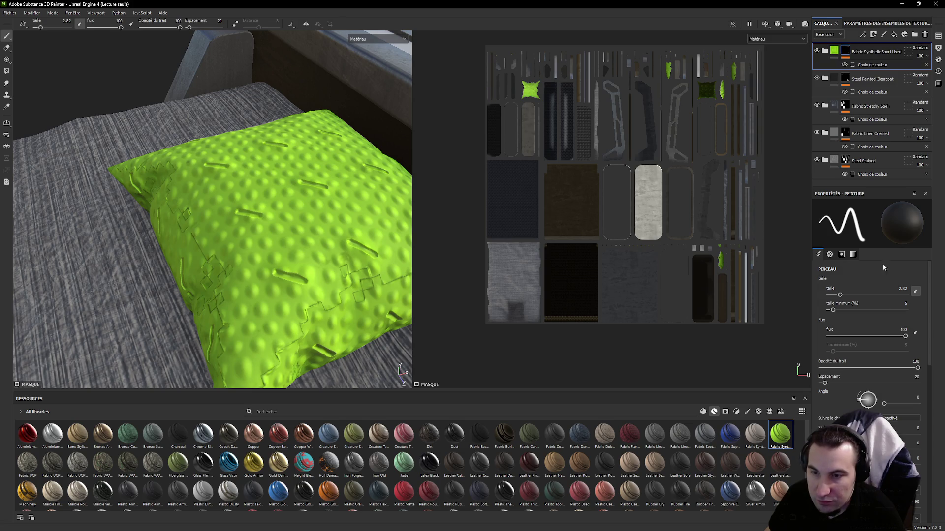
pyautogui.scroll(-3, 888, 321)
pyautogui.scroll(-2, 888, 321)
pyautogui.scroll(3, 888, 321)
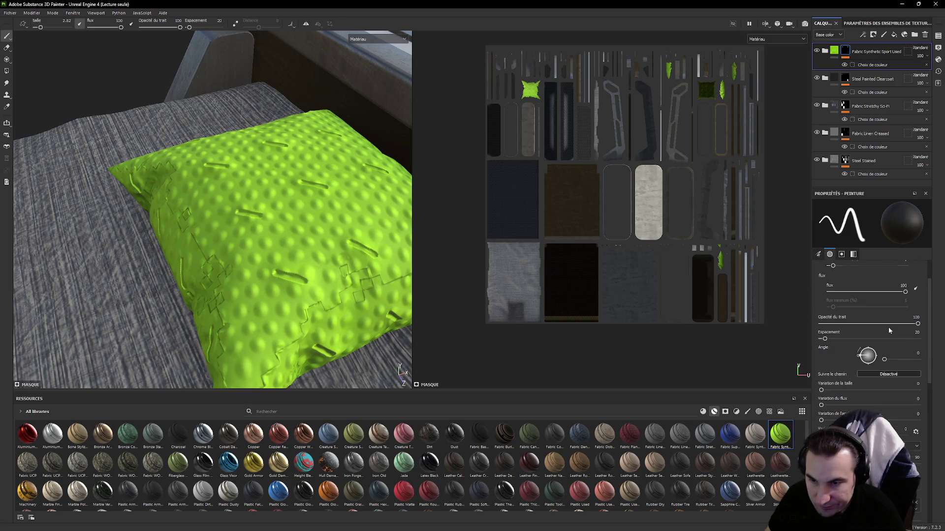
pyautogui.scroll(2, 891, 335)
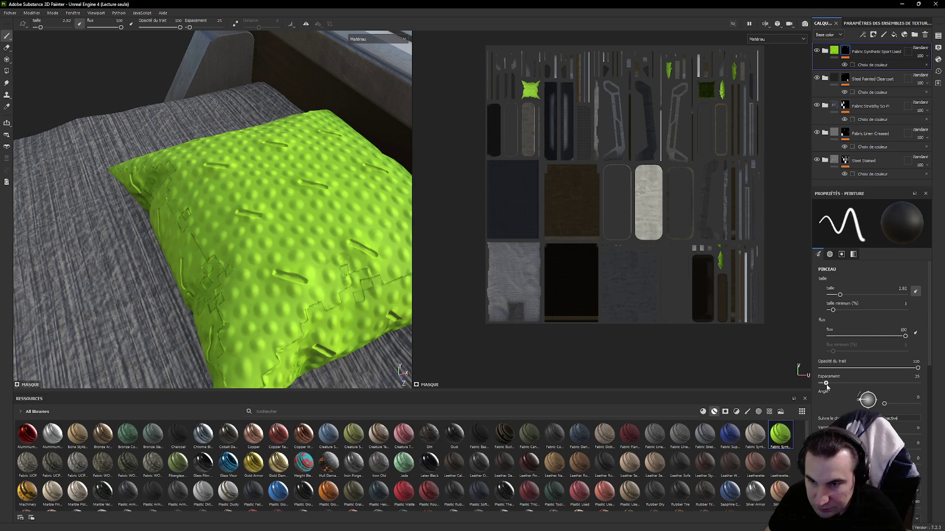
pyautogui.moveTo(827, 384); pyautogui.dragTo(821, 384)
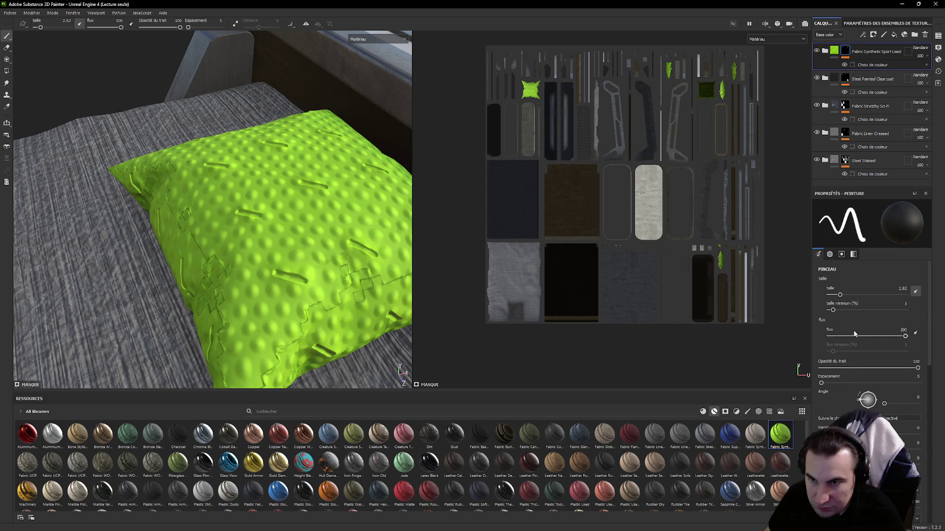
# - Delete the Fabric Synthetic Sport Used layer
pyautogui.click(872, 65)
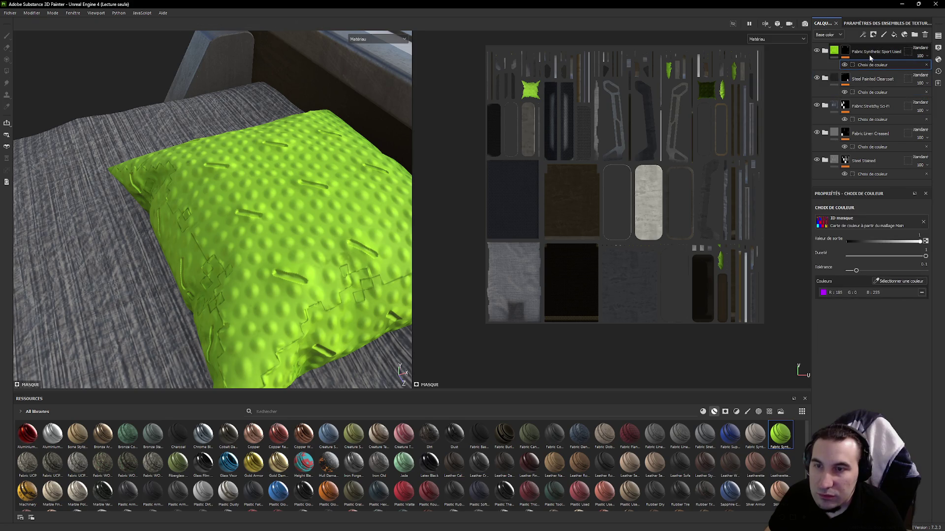
pyautogui.click(869, 53)
pyautogui.moveTo(857, 295); pyautogui.dragTo(839, 297)
pyautogui.scroll(-3, 845, 315)
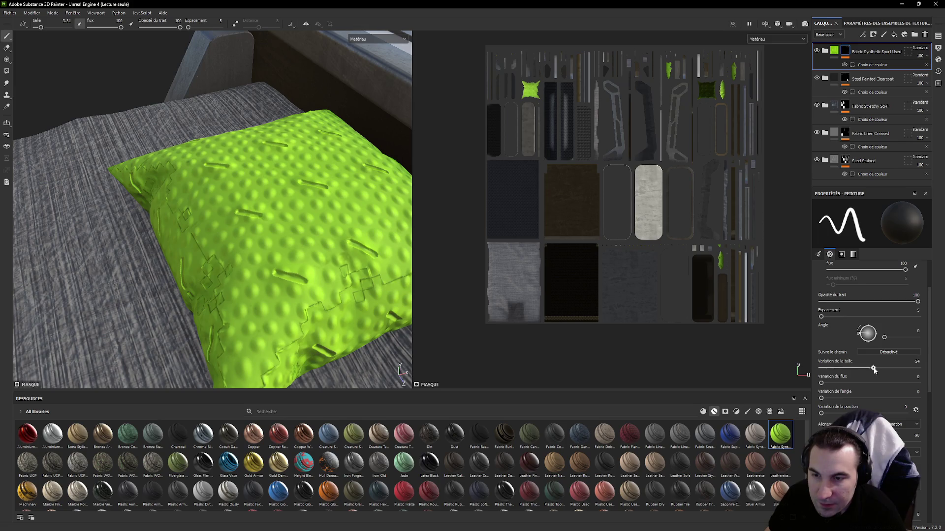
pyautogui.click(838, 51)
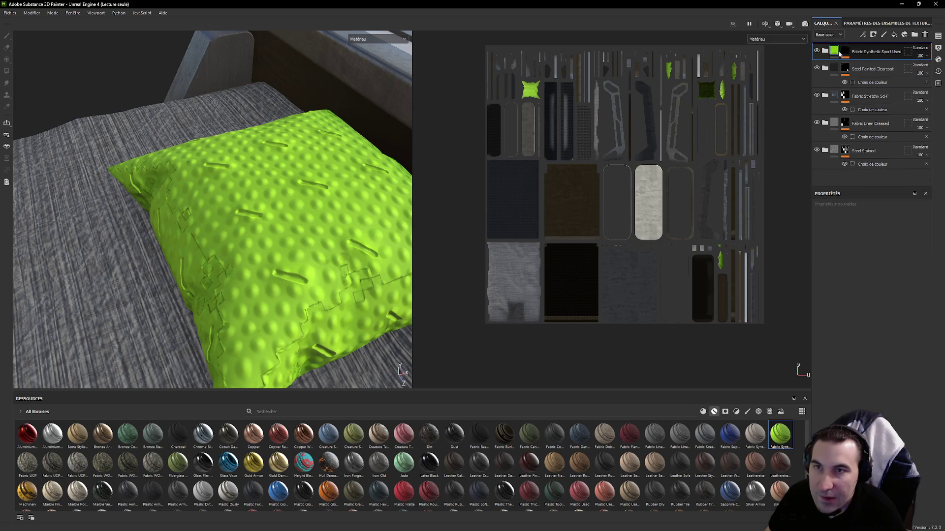
pyautogui.click(894, 56)
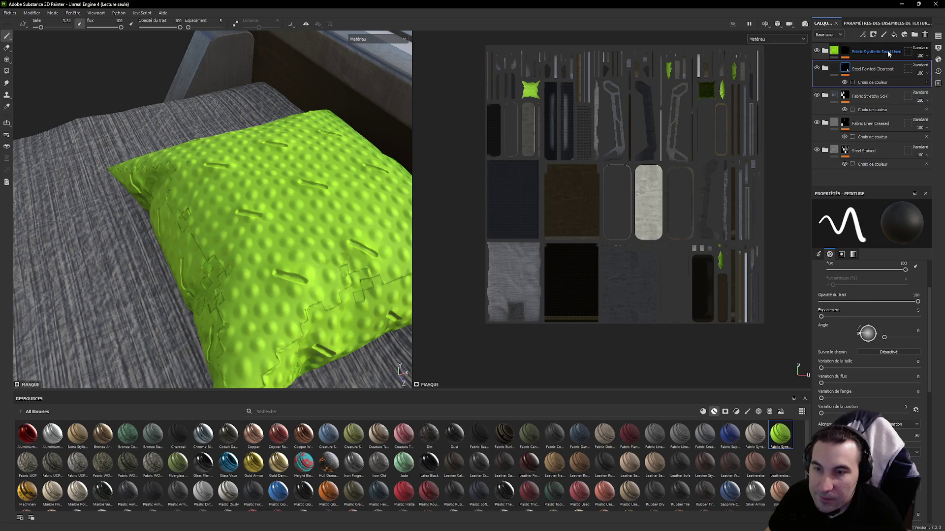
pyautogui.click(887, 51)
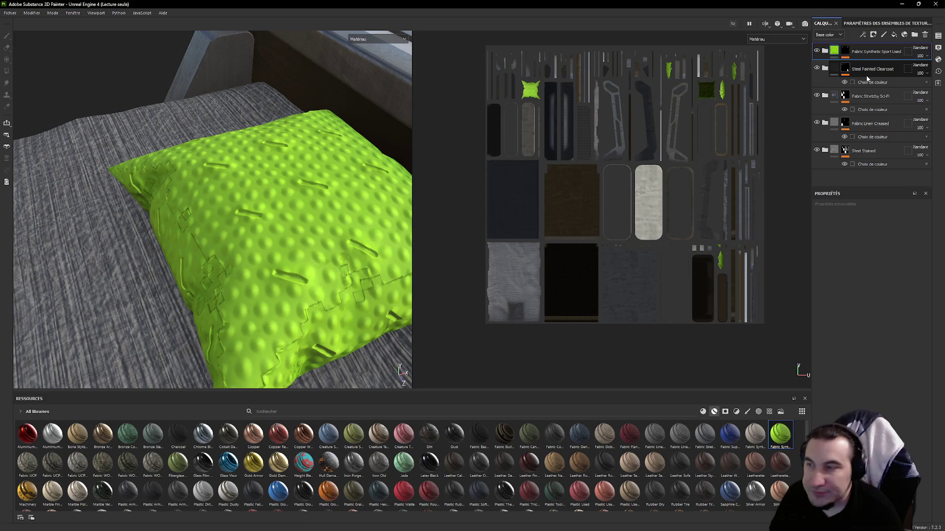
pyautogui.press('Delete')
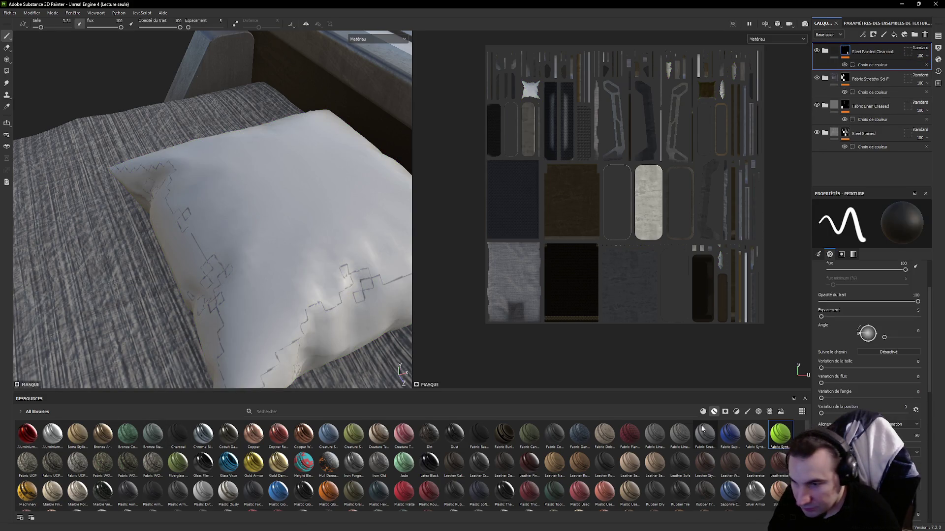
# - Add Fabric Suit Vintage from the shelf as a new top layer over the bed
pyautogui.click(702, 412)
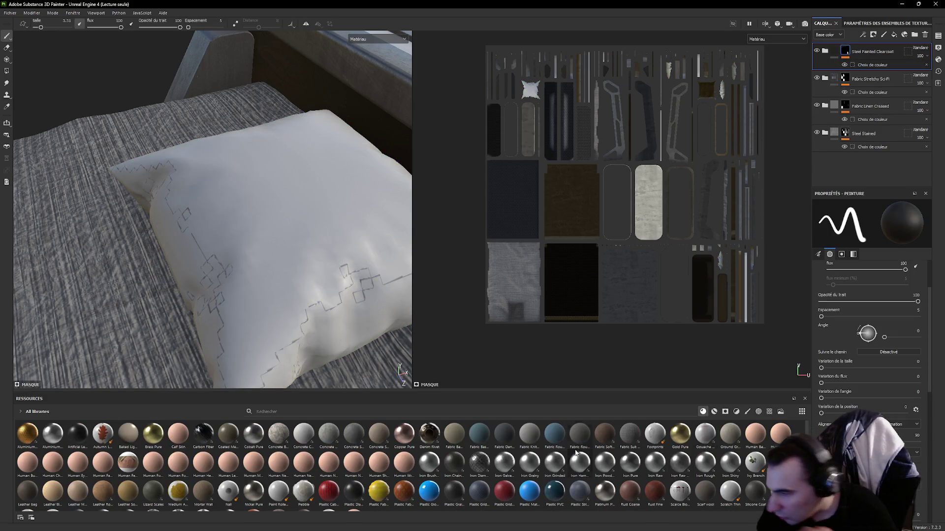
pyautogui.scroll(-1, 475, 437)
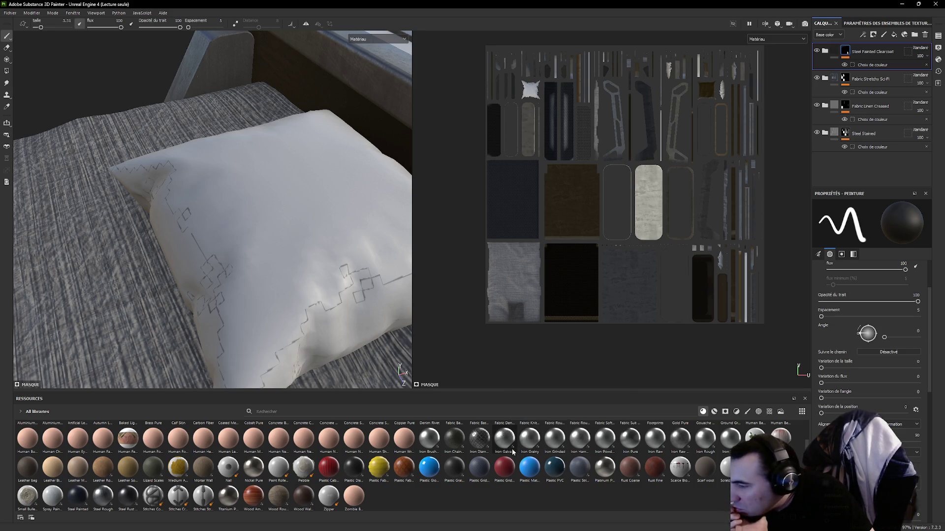
pyautogui.moveTo(503, 439)
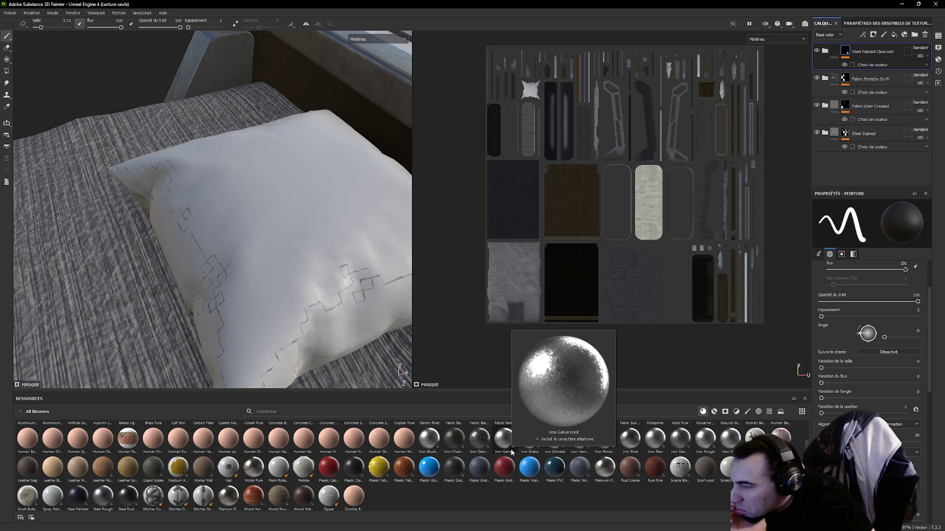
pyautogui.scroll(1, 207, 464)
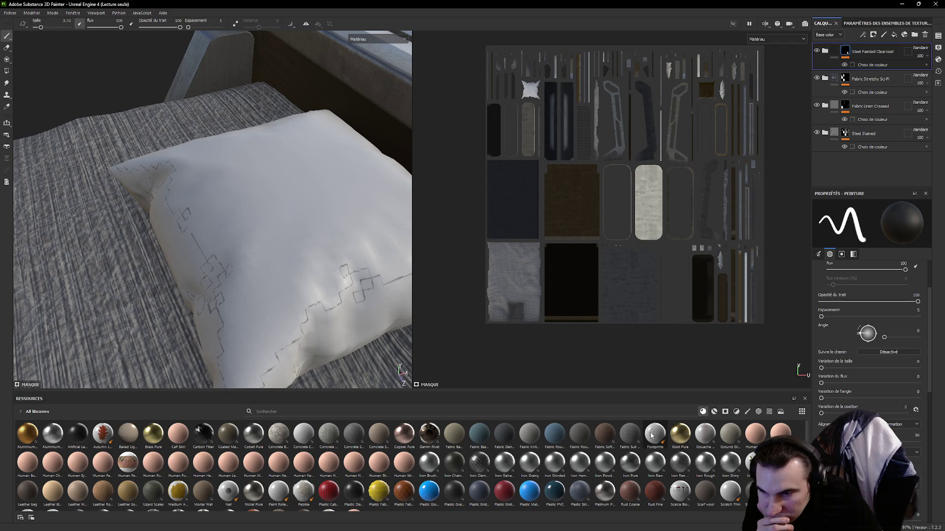
pyautogui.moveTo(630, 434)
pyautogui.mouseDown()
pyautogui.moveTo(565, 418)
pyautogui.moveTo(320, 249)
pyautogui.mouseUp()
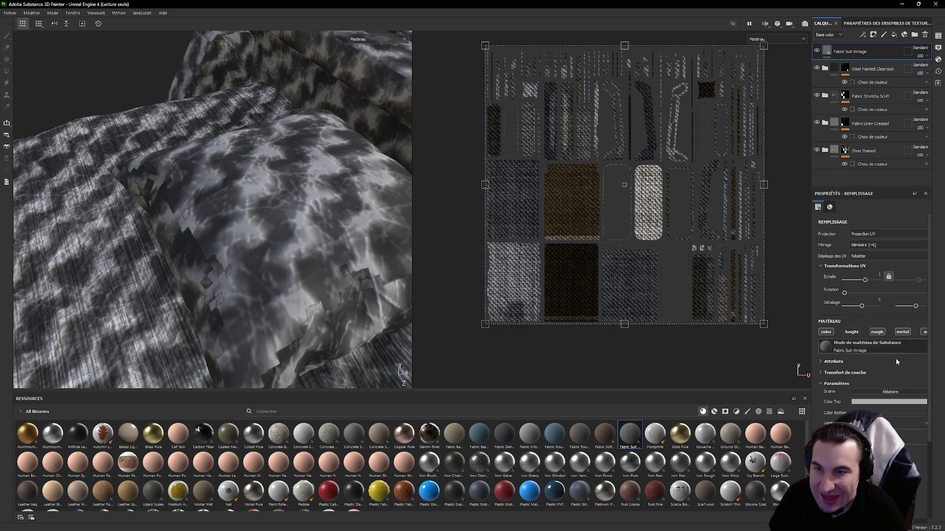
pyautogui.click(875, 35)
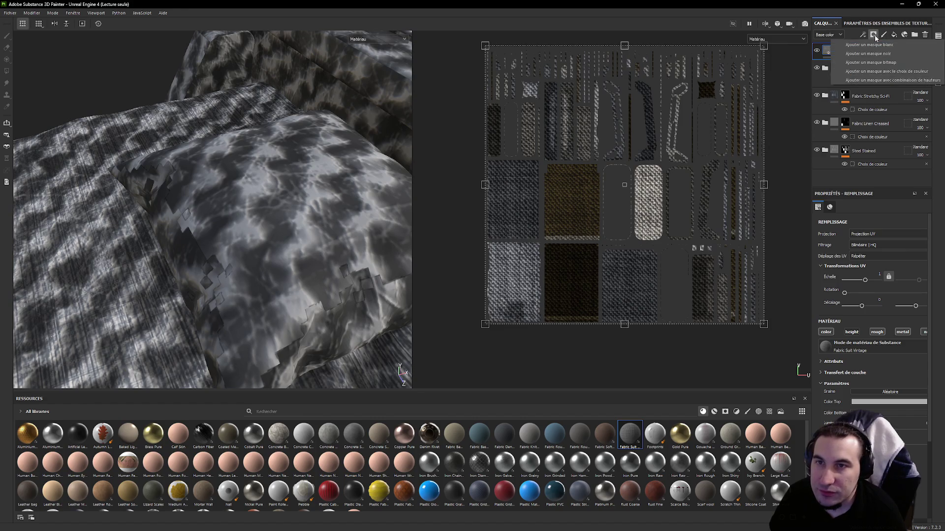
# - Mask Fabric Suit Vintage to the pillow's ID colour and lower its UV scale for a finer weave
pyautogui.click(887, 69)
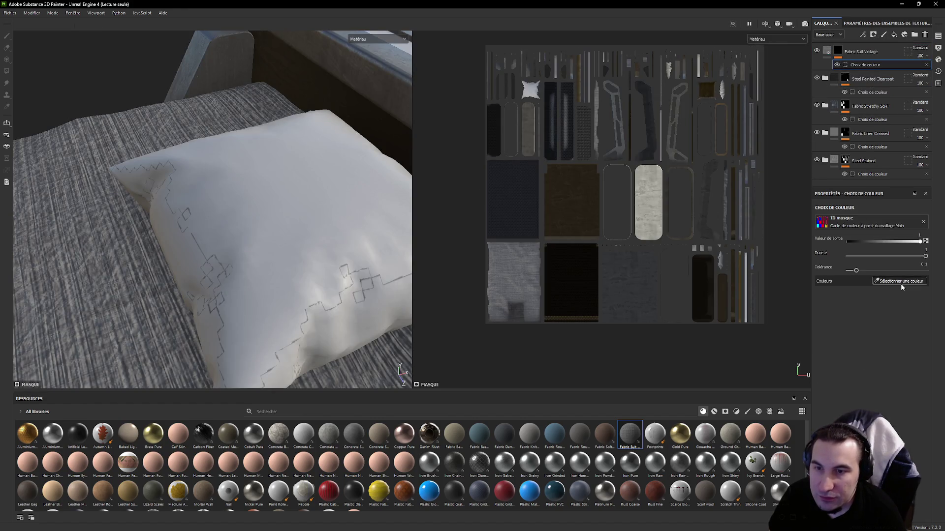
pyautogui.click(901, 283)
pyautogui.click(251, 236)
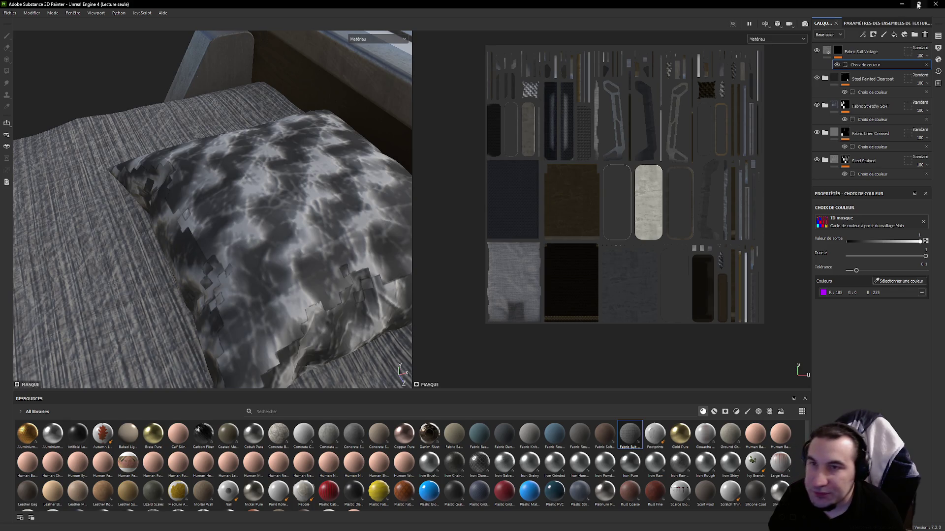
pyautogui.click(826, 52)
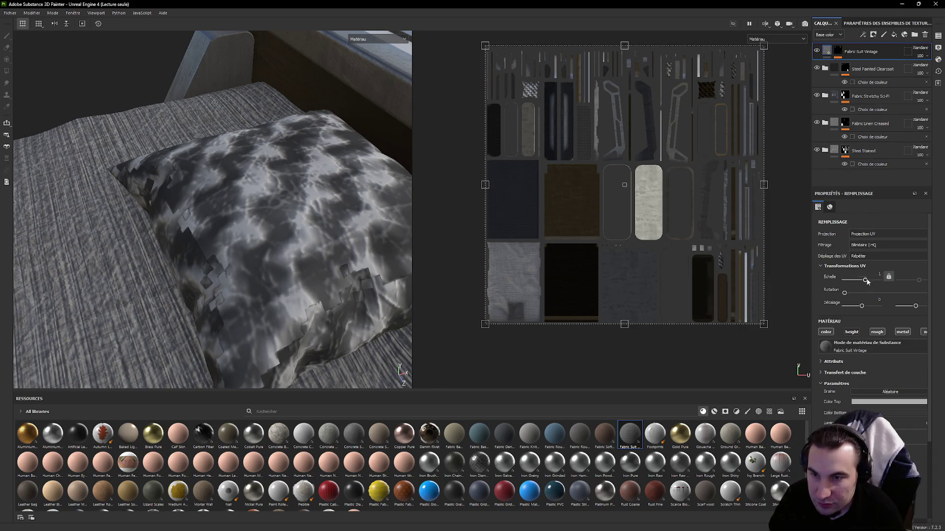
pyautogui.moveTo(864, 280); pyautogui.dragTo(851, 281)
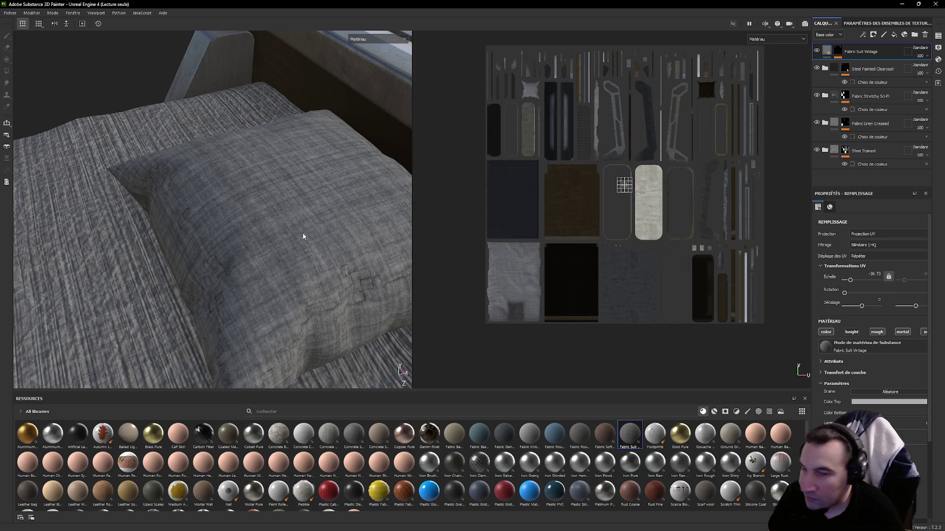
# - Set the fabric's Color Top to white after briefly trying red
pyautogui.click(857, 402)
pyautogui.moveTo(841, 412); pyautogui.dragTo(827, 410)
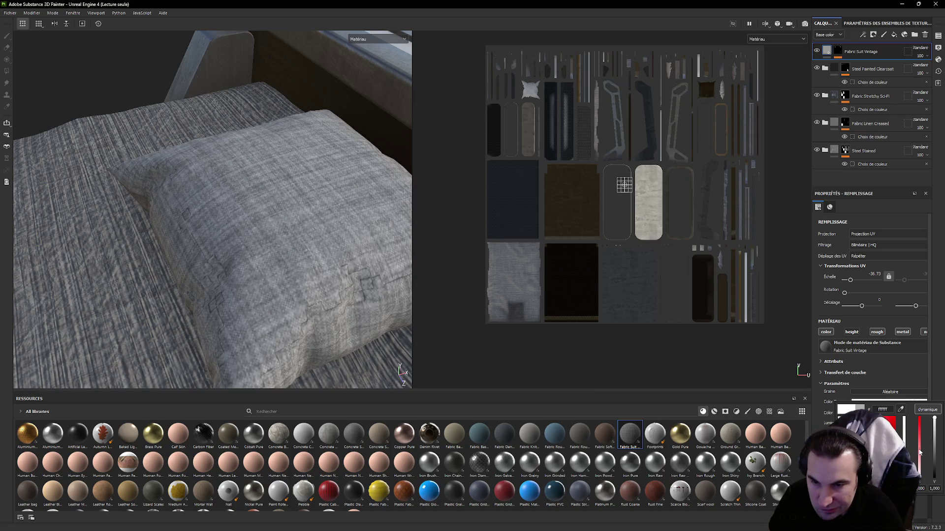
pyautogui.moveTo(920, 452); pyautogui.dragTo(917, 428)
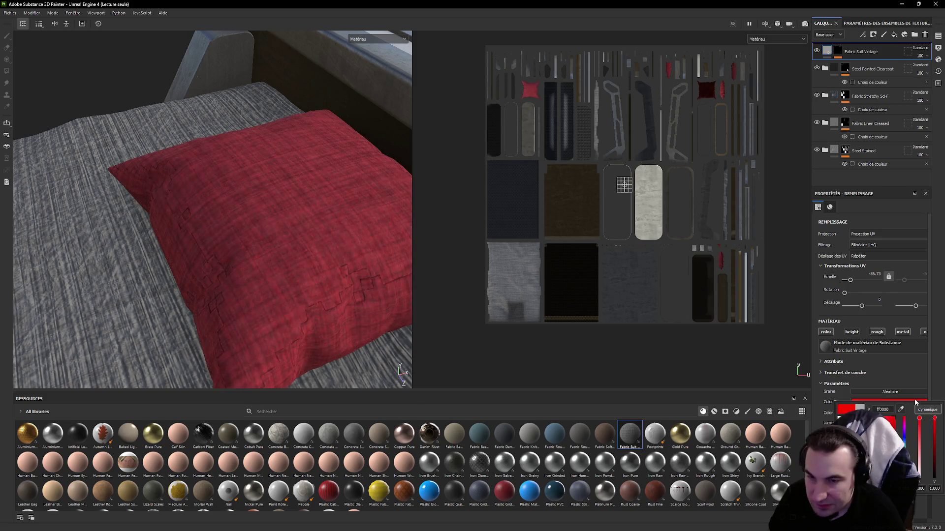
pyautogui.moveTo(915, 403); pyautogui.dragTo(917, 501)
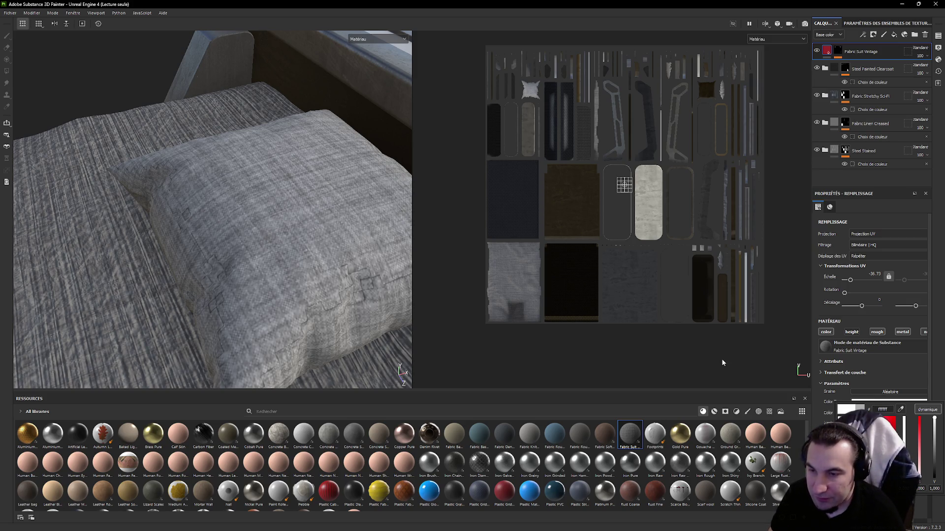
pyautogui.keyDown('alt'); pyautogui.moveTo(251, 252); pyautogui.dragTo(278, 294, button='right'); pyautogui.keyUp('alt')
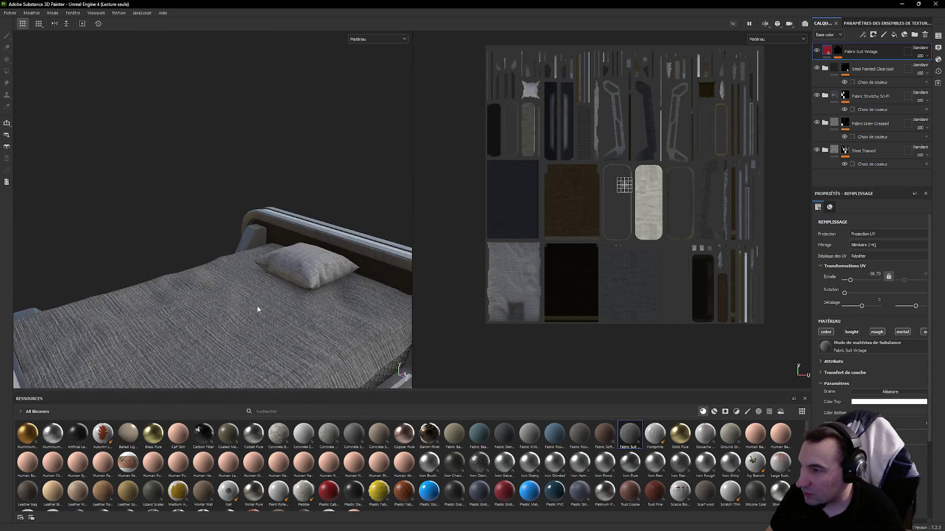
# - Orbit and zoom around the bed to inspect the mattress and metal side rail
pyautogui.keyDown('alt'); pyautogui.moveTo(277, 294); pyautogui.dragTo(297, 308); pyautogui.keyUp('alt')
pyautogui.keyDown('alt'); pyautogui.moveTo(298, 308); pyautogui.dragTo(304, 259, button='right'); pyautogui.keyUp('alt')
pyautogui.keyDown('alt'); pyautogui.moveTo(305, 261); pyautogui.dragTo(299, 221); pyautogui.keyUp('alt')
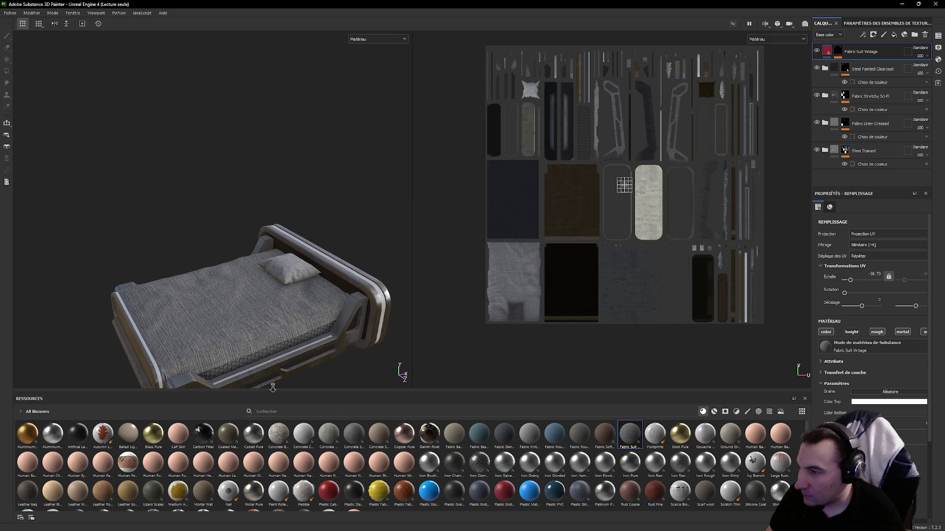
pyautogui.moveTo(300, 221)
pyautogui.keyDown('alt'); pyautogui.mouseDown(button='right')
pyautogui.moveTo(294, 192)
pyautogui.moveTo(276, 219)
pyautogui.mouseUp(button='right'); pyautogui.keyUp('alt')
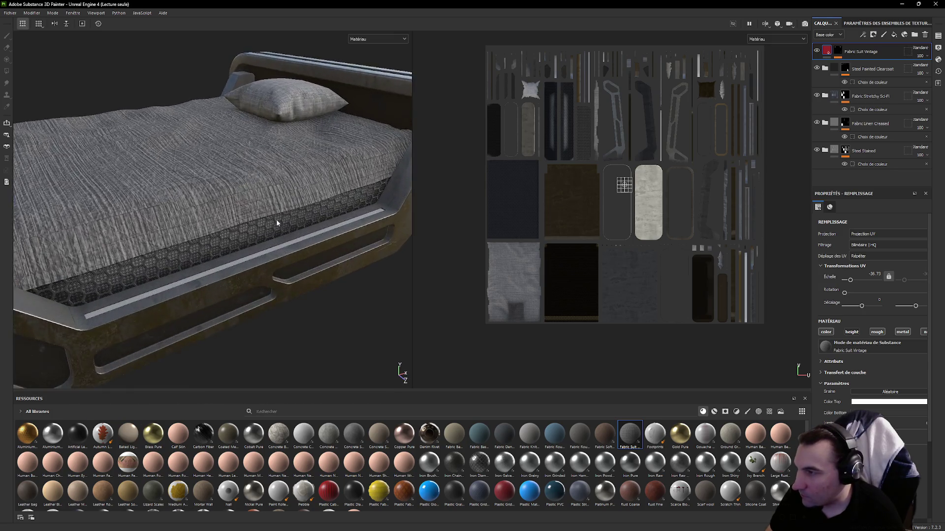
pyautogui.moveTo(276, 219)
pyautogui.keyDown('alt'); pyautogui.mouseDown(button='middle')
pyautogui.moveTo(262, 150)
pyautogui.moveTo(321, 302)
pyautogui.mouseUp(button='middle'); pyautogui.keyUp('alt')
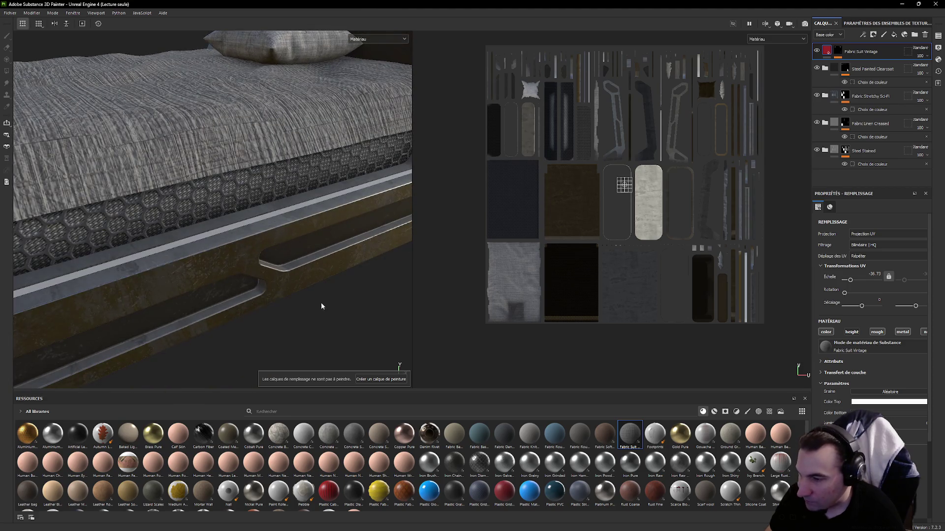
pyautogui.scroll(-1, 520, 467)
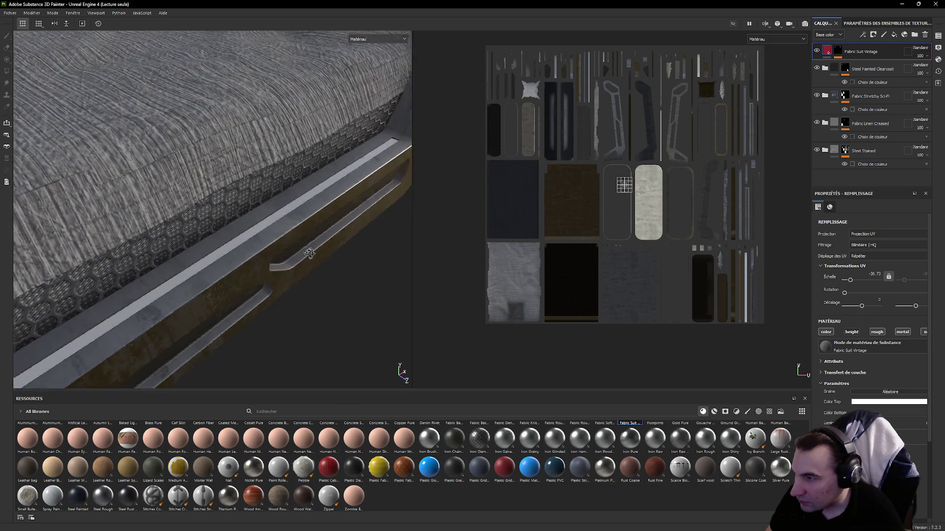
pyautogui.keyDown('alt'); pyautogui.moveTo(277, 253); pyautogui.dragTo(357, 283); pyautogui.keyUp('alt')
# - Drag Plastic Matte Pure from the Shelf onto the layer stack, coating the bed blue
pyautogui.moveTo(504, 466)
pyautogui.mouseDown()
pyautogui.moveTo(474, 471)
pyautogui.moveTo(509, 469)
pyautogui.moveTo(251, 270)
pyautogui.mouseUp()
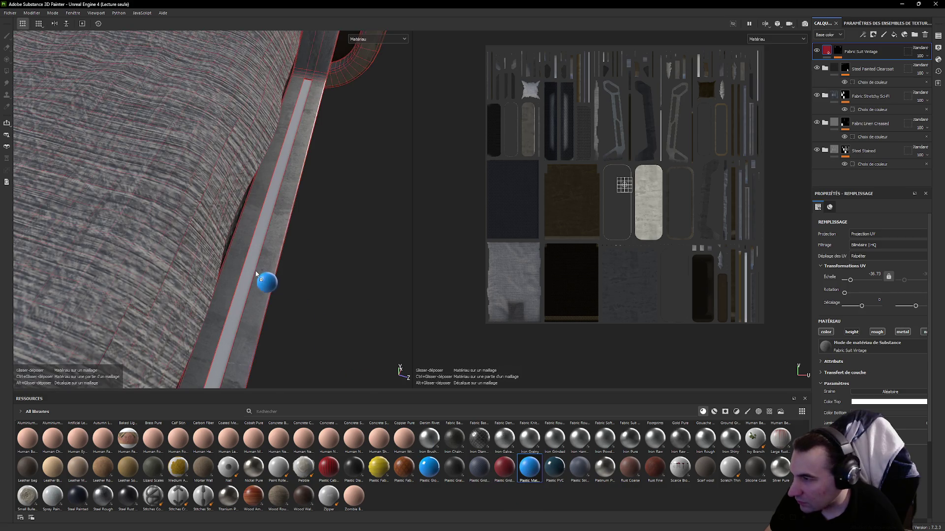
# - Mask the plastic layer by ID colour so it shows only on the bed's light strips
pyautogui.click(872, 35)
pyautogui.click(864, 71)
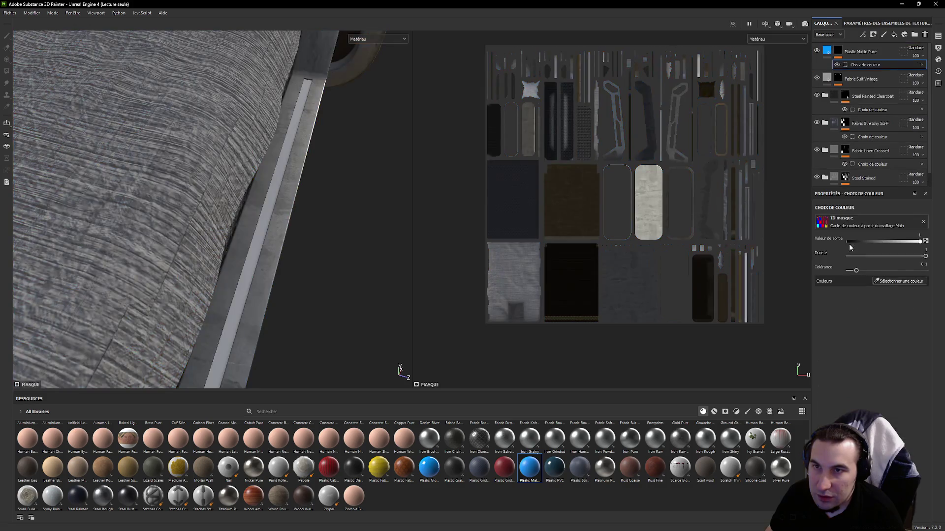
pyautogui.click(900, 280)
pyautogui.click(251, 268)
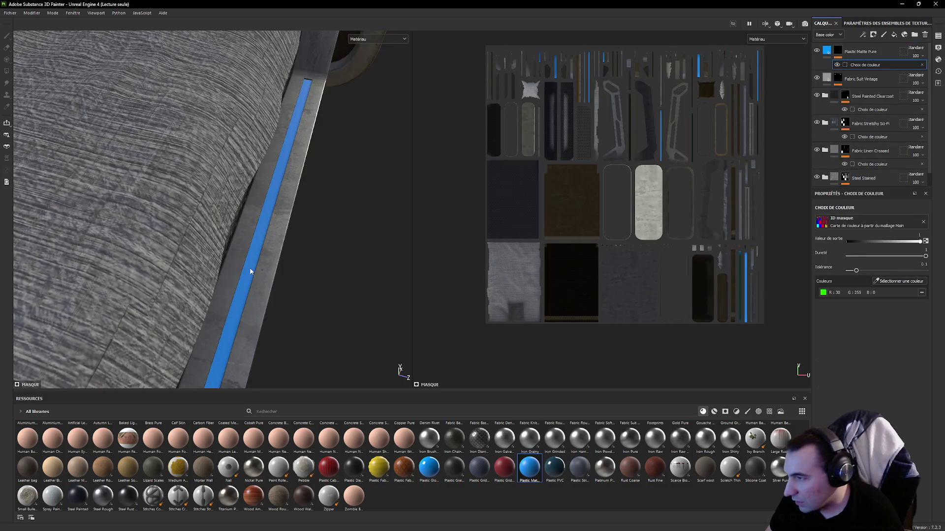
pyautogui.scroll(-5, 294, 207)
pyautogui.moveTo(270, 270)
pyautogui.keyDown('alt'); pyautogui.mouseDown()
pyautogui.moveTo(404, 277)
pyautogui.moveTo(253, 313)
pyautogui.mouseUp(); pyautogui.keyUp('alt')
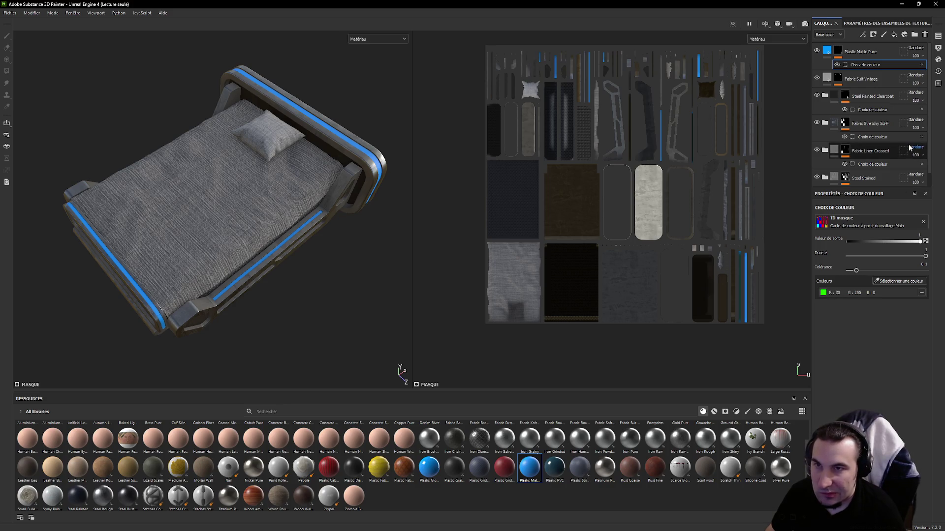
# - Change the plastic layer's Base color from blue to red and check the strips around the bed
pyautogui.click(837, 50)
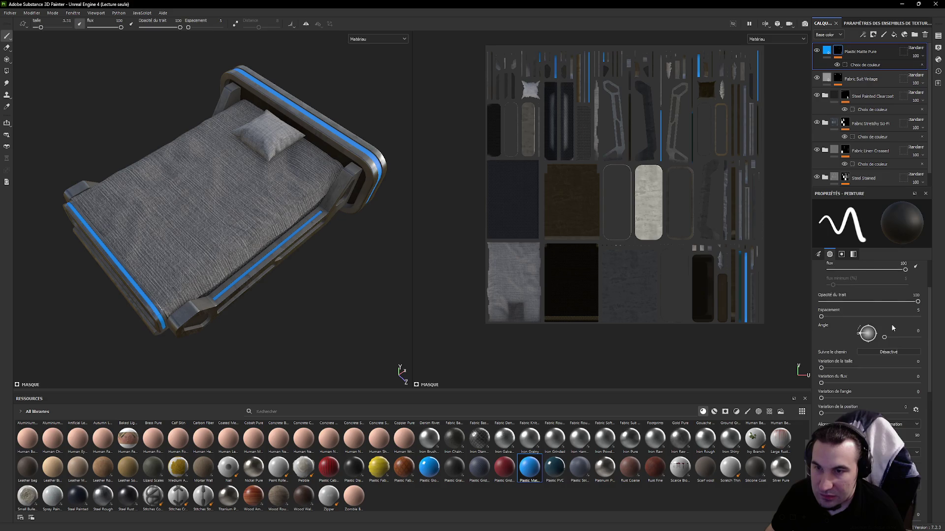
pyautogui.click(831, 97)
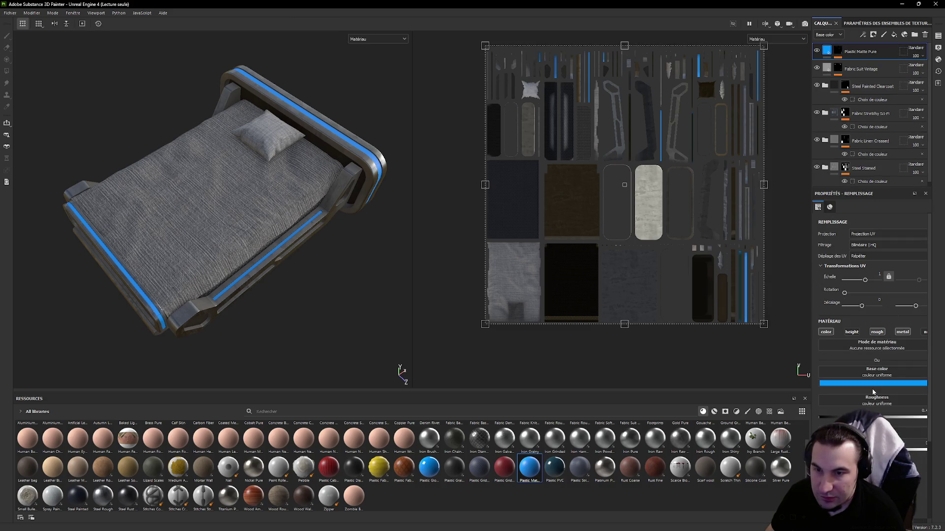
pyautogui.click(869, 384)
pyautogui.moveTo(908, 410); pyautogui.dragTo(904, 378)
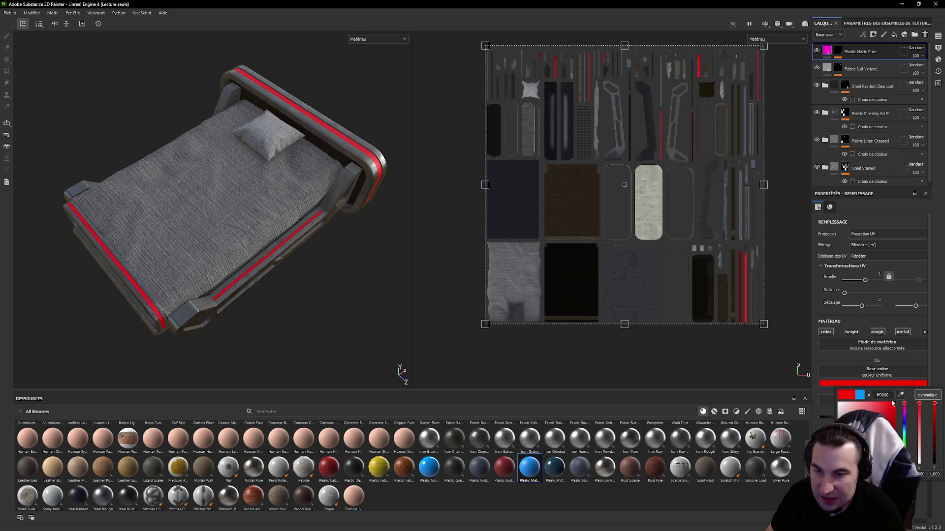
pyautogui.moveTo(344, 293)
pyautogui.keyDown('alt'); pyautogui.mouseDown()
pyautogui.moveTo(281, 221)
pyautogui.moveTo(133, 207)
pyautogui.moveTo(126, 133)
pyautogui.moveTo(226, 121)
pyautogui.moveTo(316, 182)
pyautogui.moveTo(279, 252)
pyautogui.moveTo(301, 304)
pyautogui.moveTo(294, 320)
pyautogui.mouseUp(); pyautogui.keyUp('alt')
pyautogui.moveTo(293, 320)
pyautogui.keyDown('alt'); pyautogui.mouseDown(button='right')
pyautogui.moveTo(274, 295)
pyautogui.moveTo(301, 229)
pyautogui.moveTo(285, 239)
pyautogui.moveTo(270, 226)
pyautogui.mouseUp(button='right'); pyautogui.keyUp('alt')
pyautogui.keyDown('alt'); pyautogui.moveTo(270, 226); pyautogui.dragTo(316, 186); pyautogui.keyUp('alt')
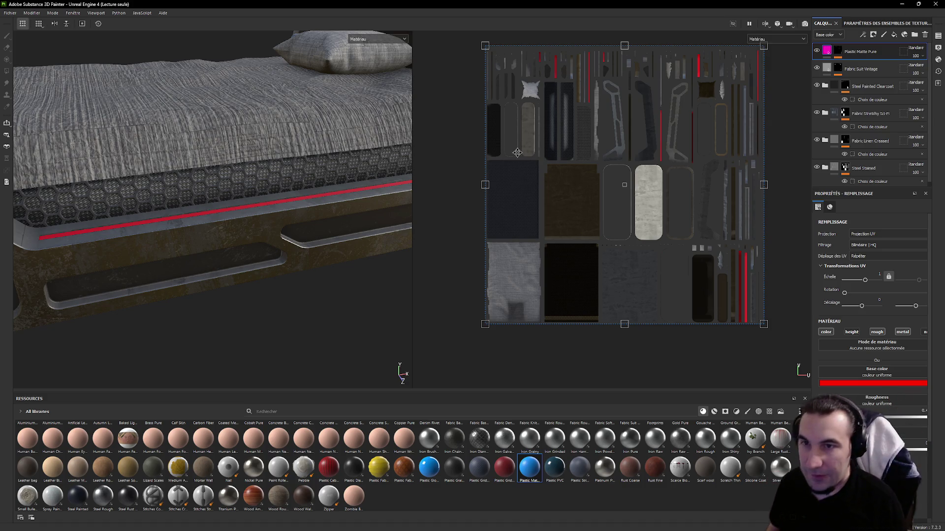
pyautogui.scroll(-1, 878, 73)
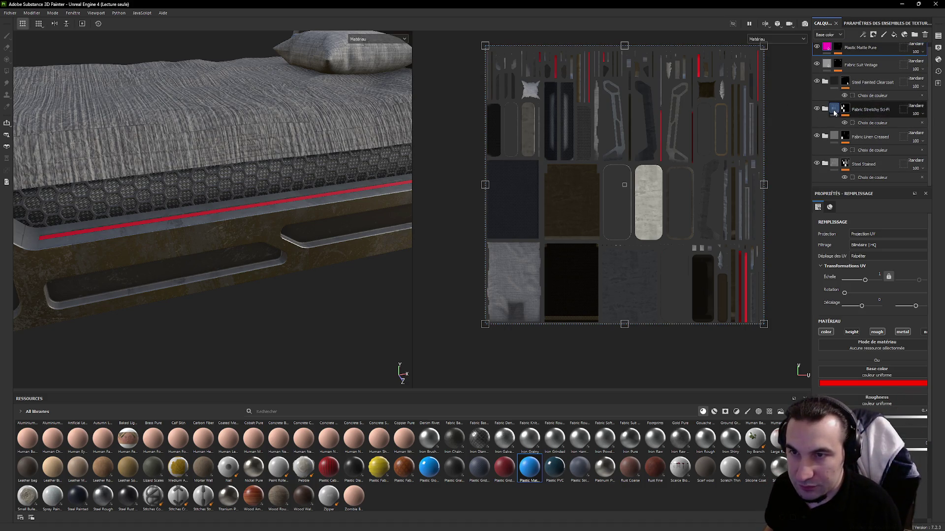
# - Select the Fabric Linen Creased layer, review the bed, and bring up Fichier > Exporter les textures
pyautogui.click(863, 138)
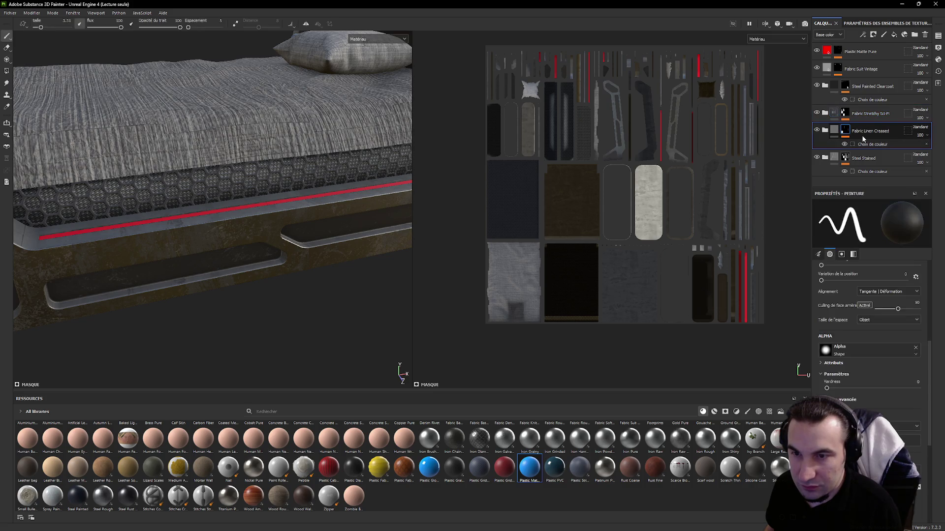
pyautogui.moveTo(251, 196)
pyautogui.keyDown('alt'); pyautogui.mouseDown()
pyautogui.moveTo(318, 233)
pyautogui.moveTo(283, 216)
pyautogui.mouseUp(); pyautogui.keyUp('alt')
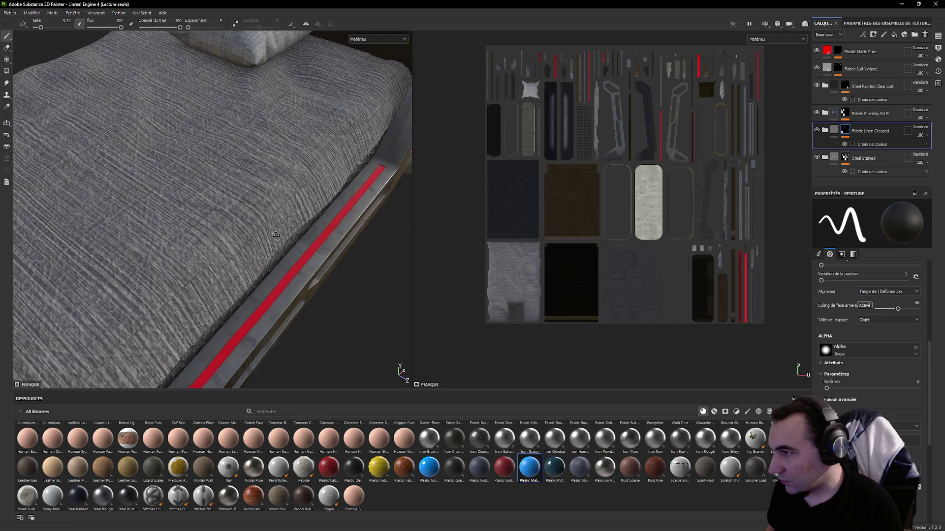
pyautogui.scroll(-3, 282, 216)
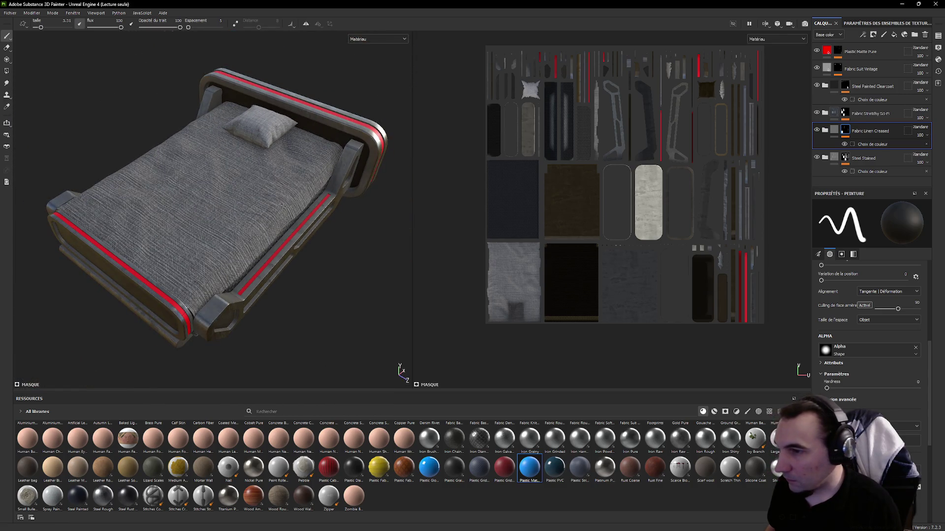
pyautogui.click(11, 13)
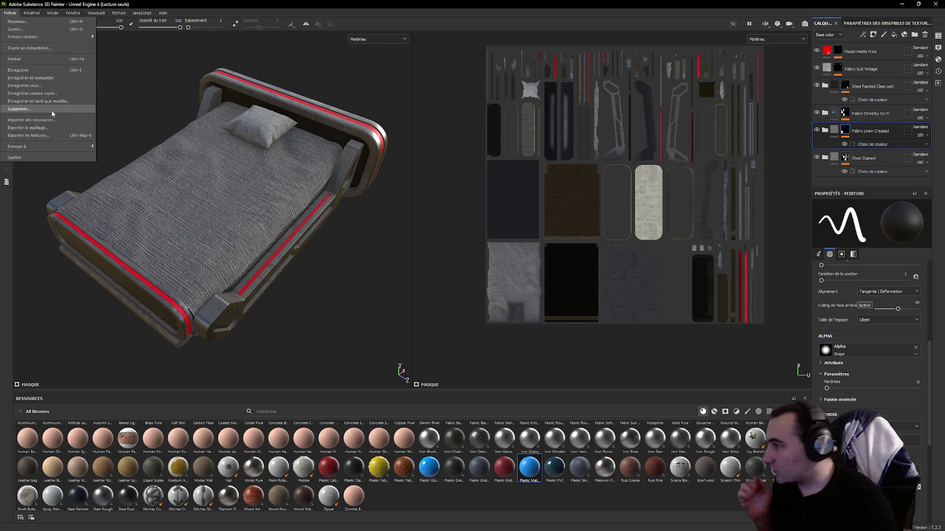
pyautogui.click(52, 137)
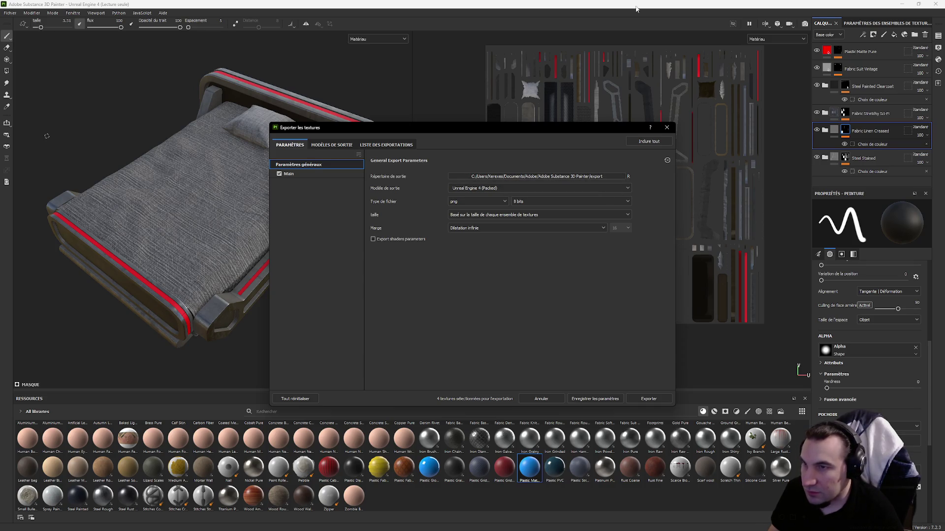
# - Close the texture export window and restore Substance Painter down to reveal the desktop
pyautogui.press('Escape')
pyautogui.press('super+Down')
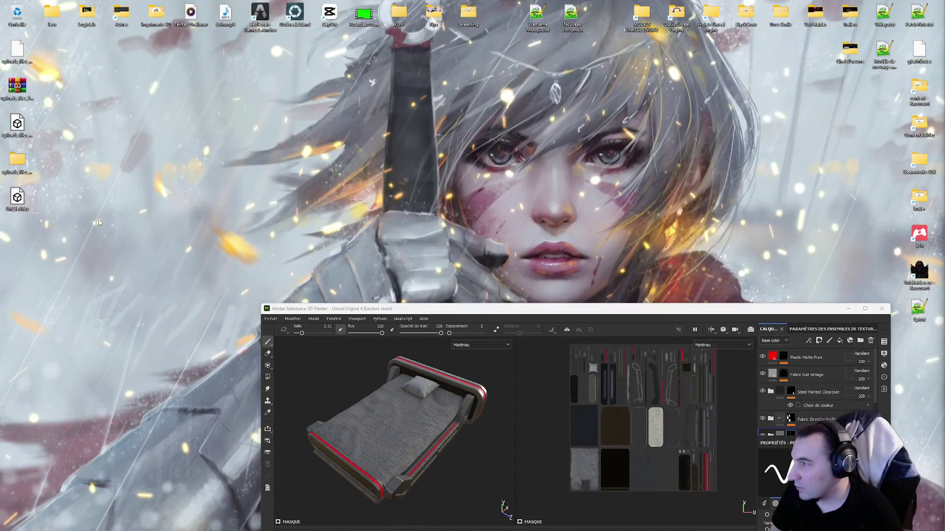
# - Create a new folder named Bed on the desktop
pyautogui.rightClick(99, 221)
pyautogui.rightClick(65, 147)
pyautogui.moveTo(91, 203)
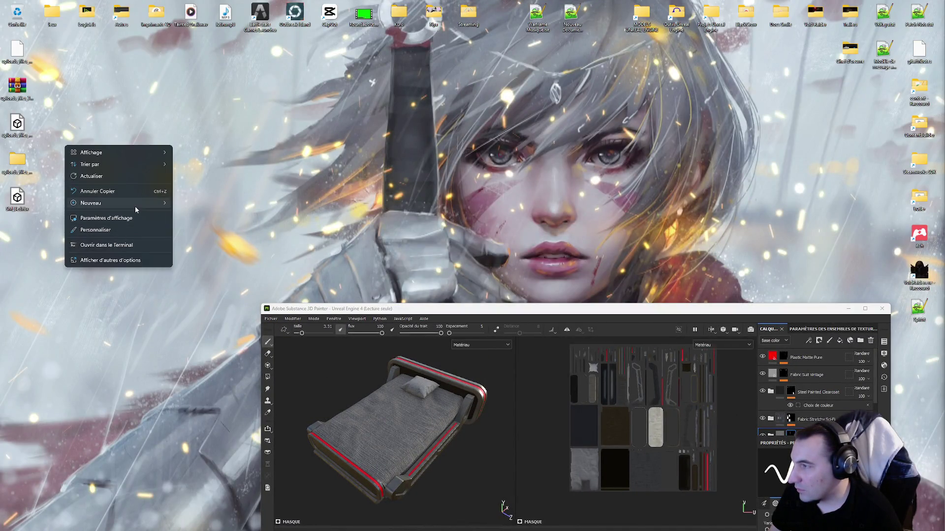
pyautogui.click(199, 206)
pyautogui.write('Bed')
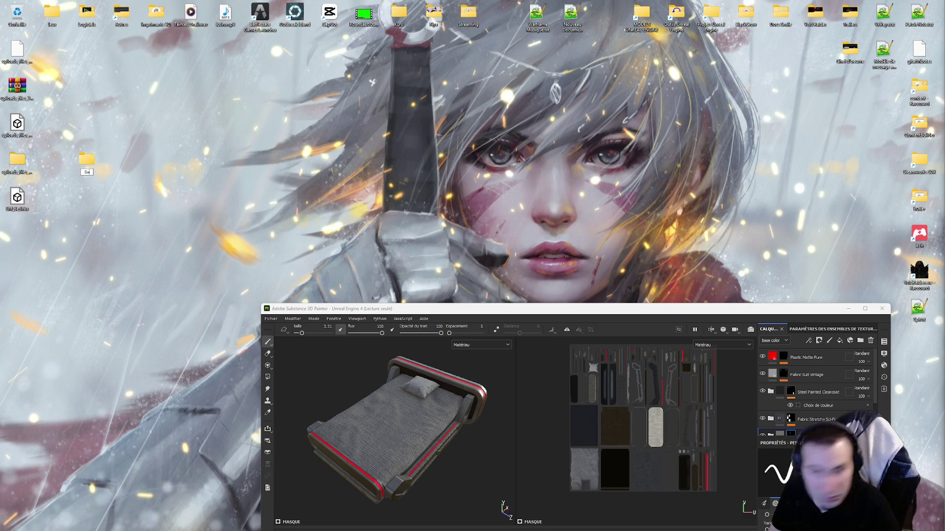
pyautogui.press('Return')
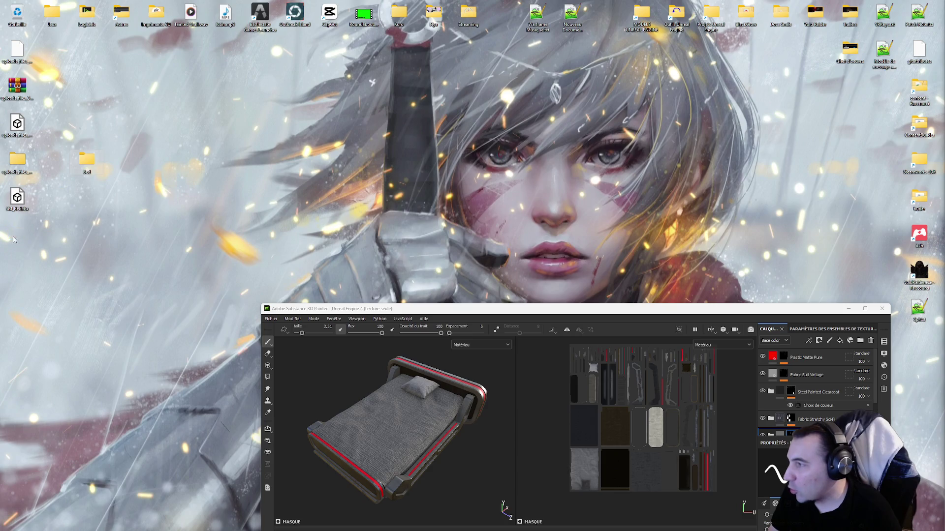
# - Raise the Substance Painter window and maximize it to fill the screen
pyautogui.moveTo(457, 309); pyautogui.dragTo(441, 78)
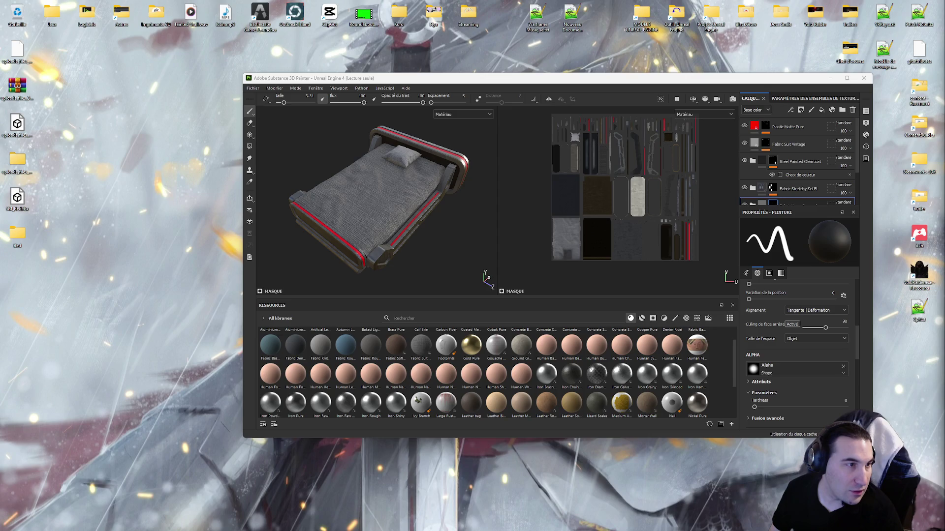
pyautogui.doubleClick(567, 78)
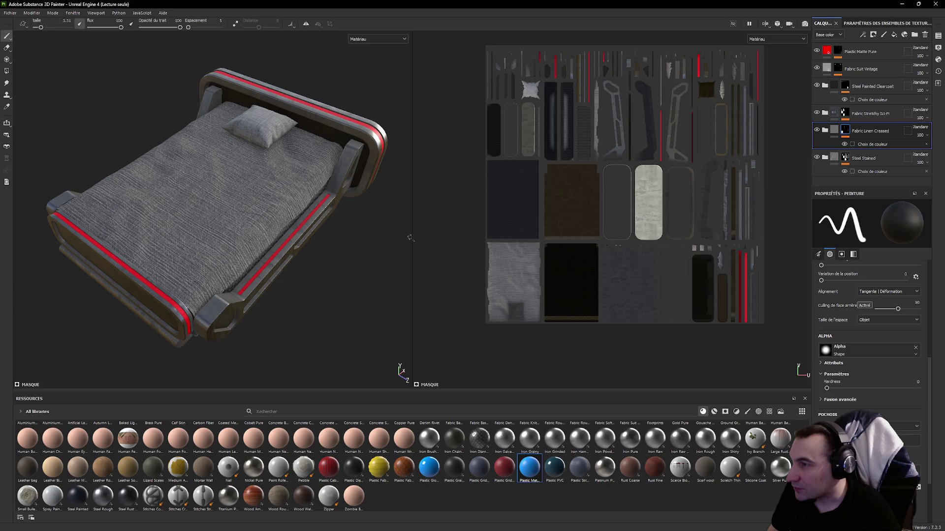
pyautogui.click(14, 14)
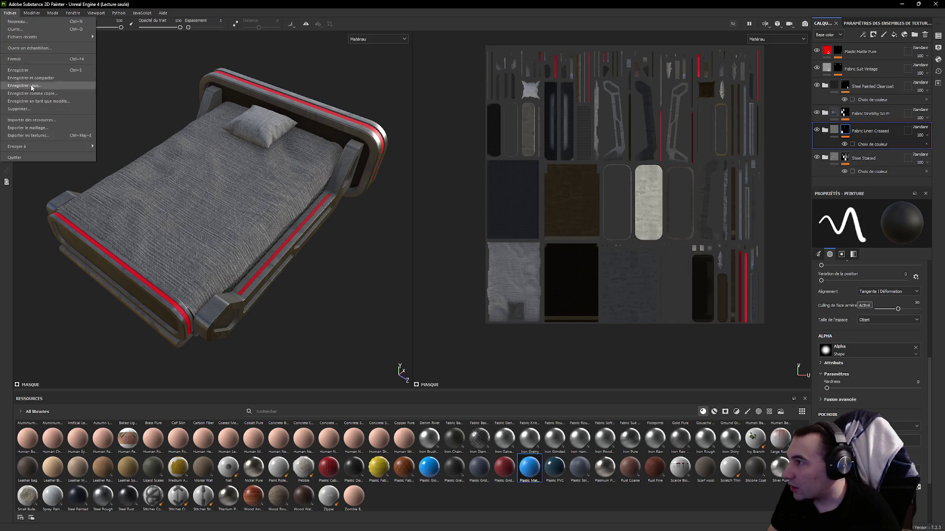
pyautogui.click(46, 139)
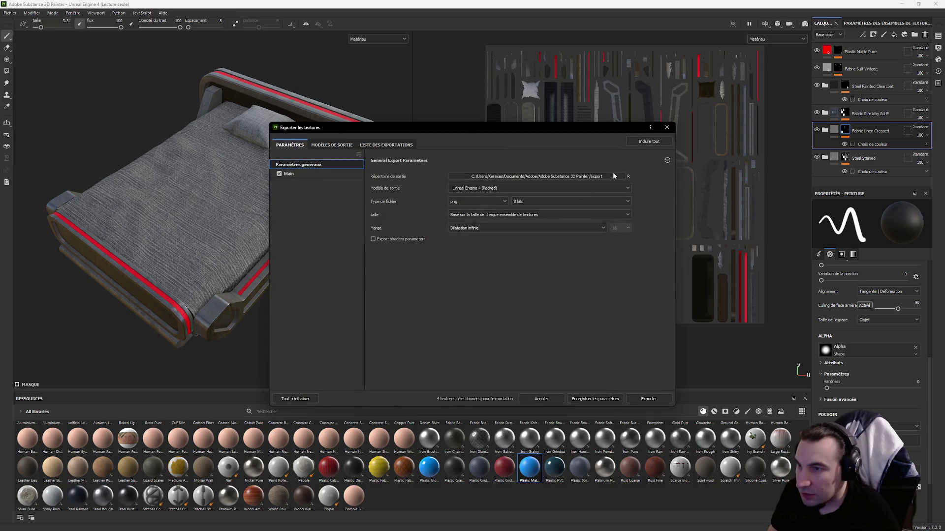
pyautogui.click(374, 526)
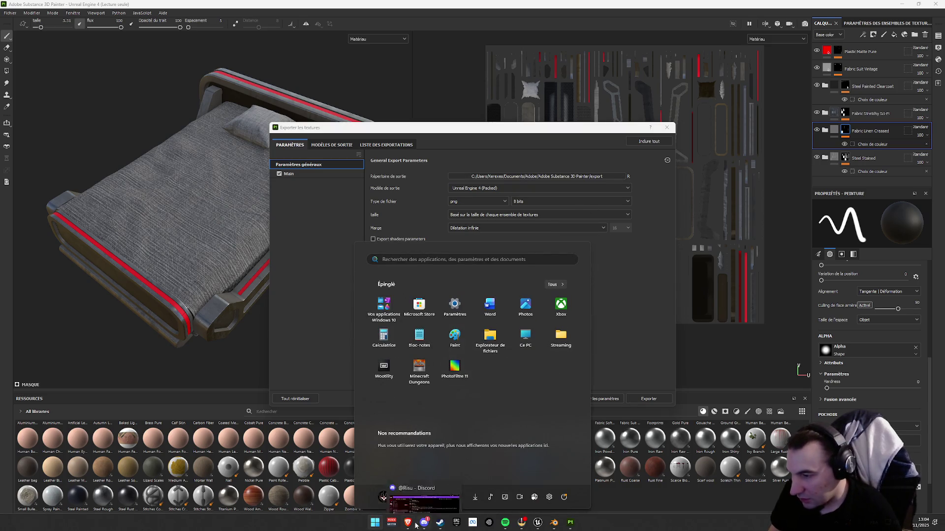
pyautogui.press('Escape')
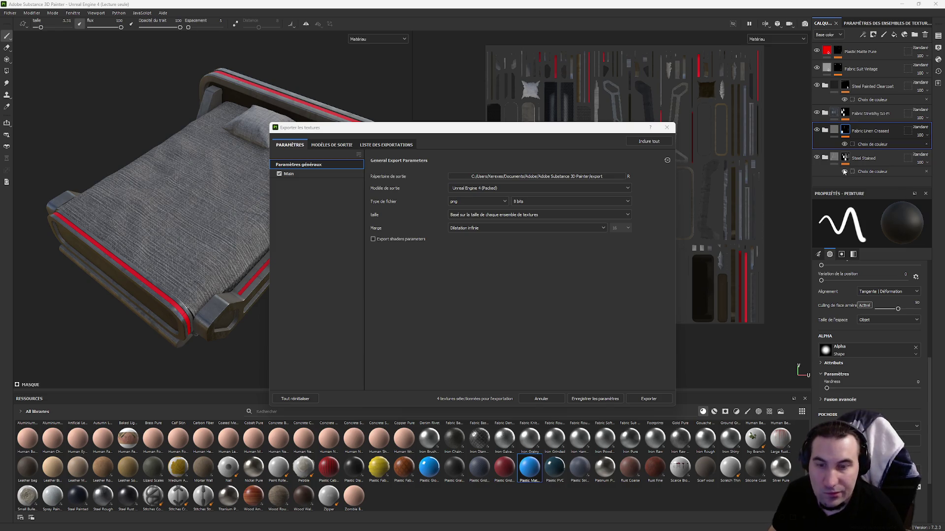
pyautogui.click(541, 159)
pyautogui.click(561, 177)
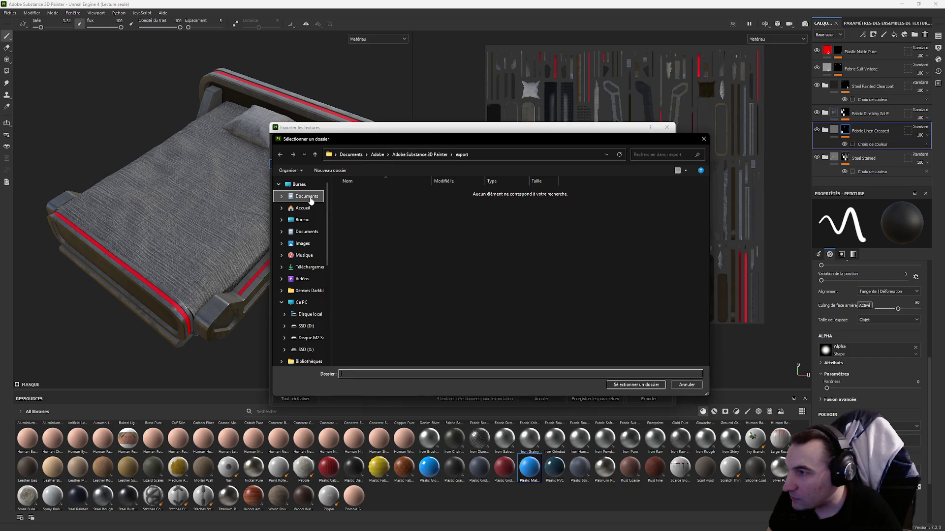
pyautogui.click(299, 184)
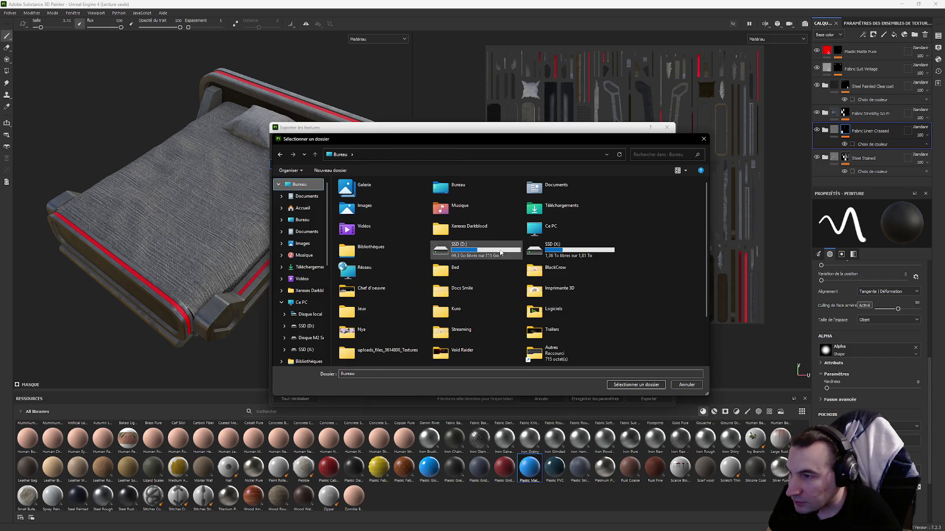
pyautogui.scroll(-2, 473, 259)
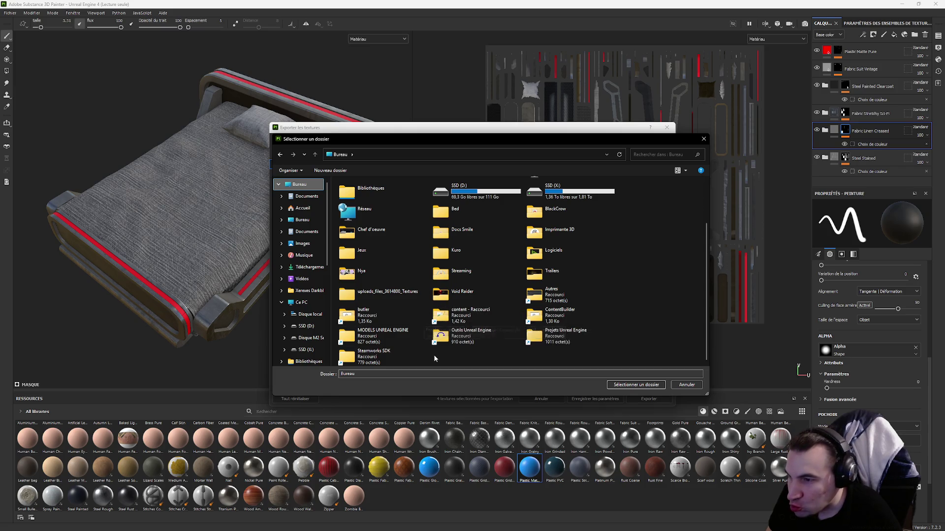
pyautogui.scroll(3, 434, 358)
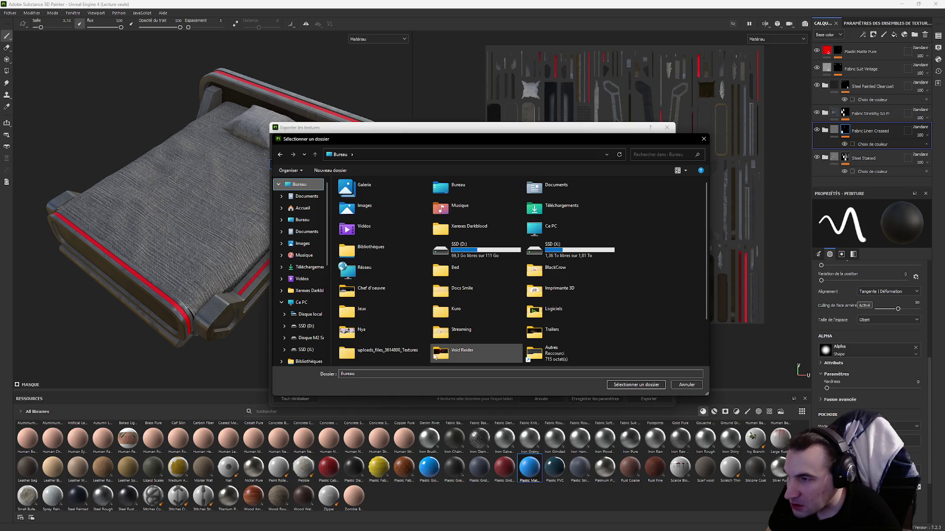
pyautogui.scroll(-3, 435, 355)
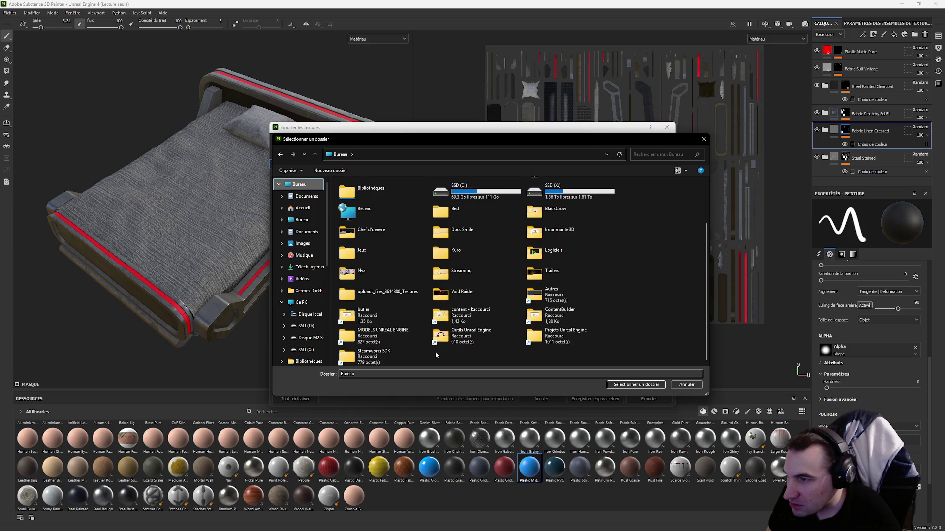
pyautogui.scroll(3, 436, 355)
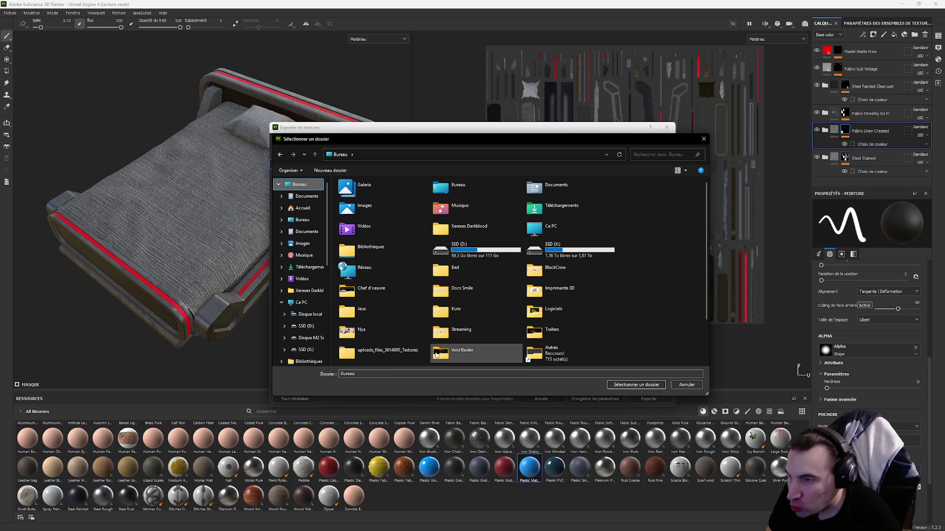
pyautogui.scroll(-3, 439, 268)
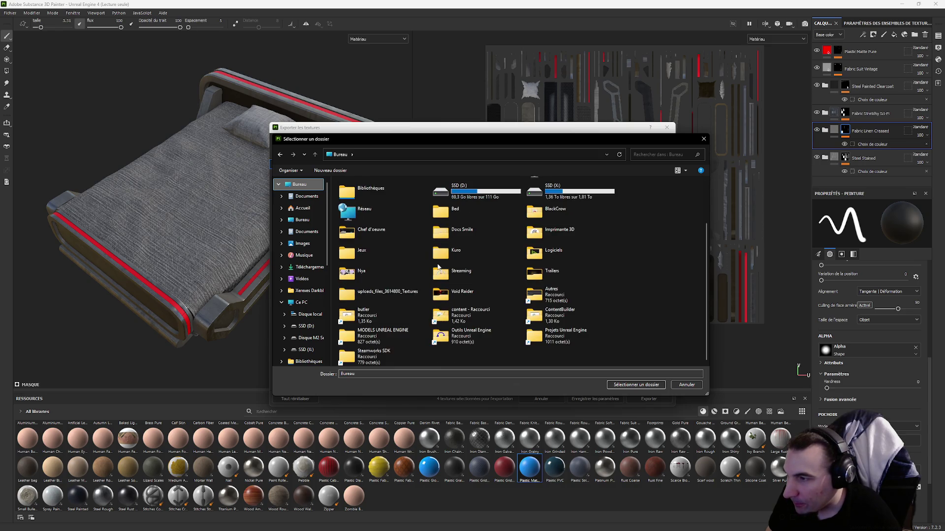
pyautogui.click(686, 384)
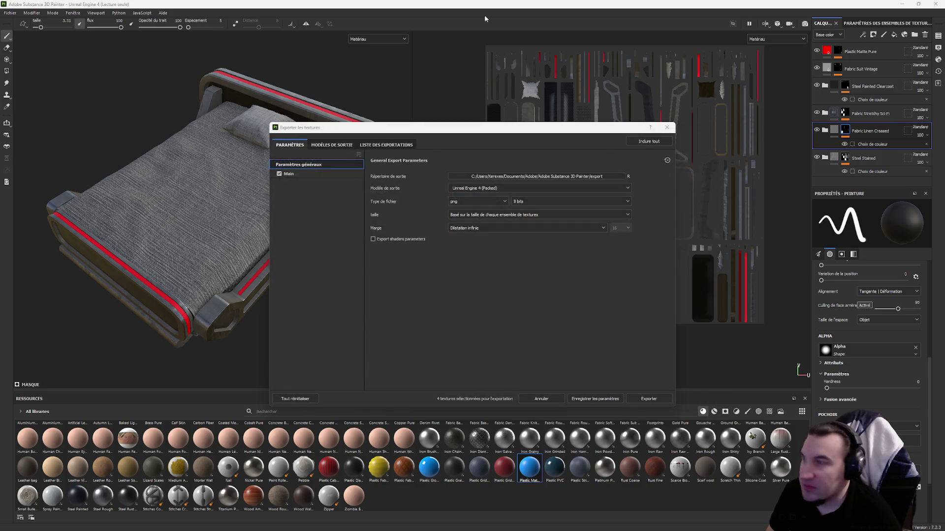
pyautogui.click(666, 126)
pyautogui.press('super+Down')
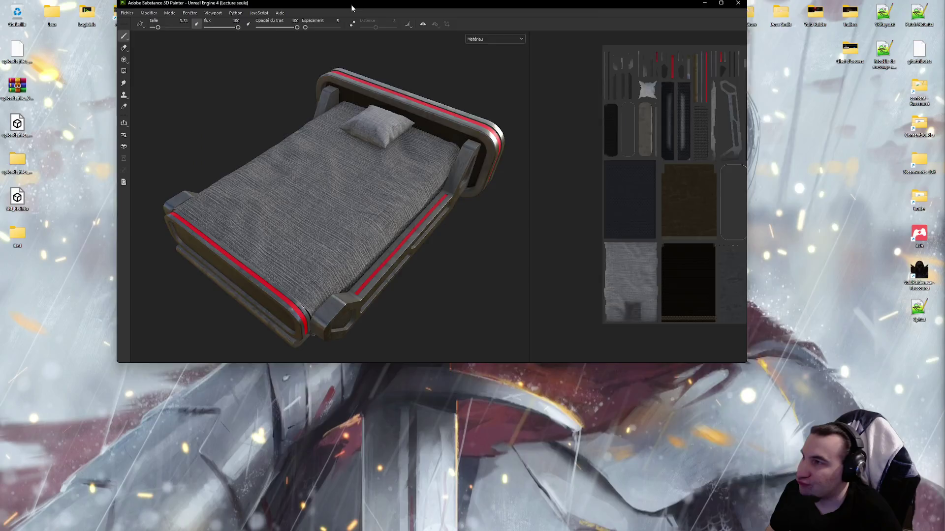
pyautogui.press('super+Up')
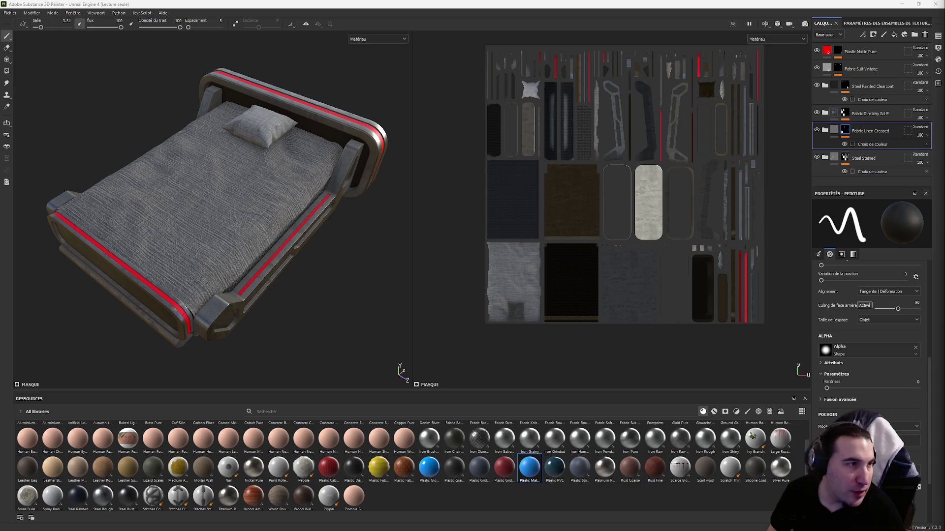
pyautogui.click(11, 12)
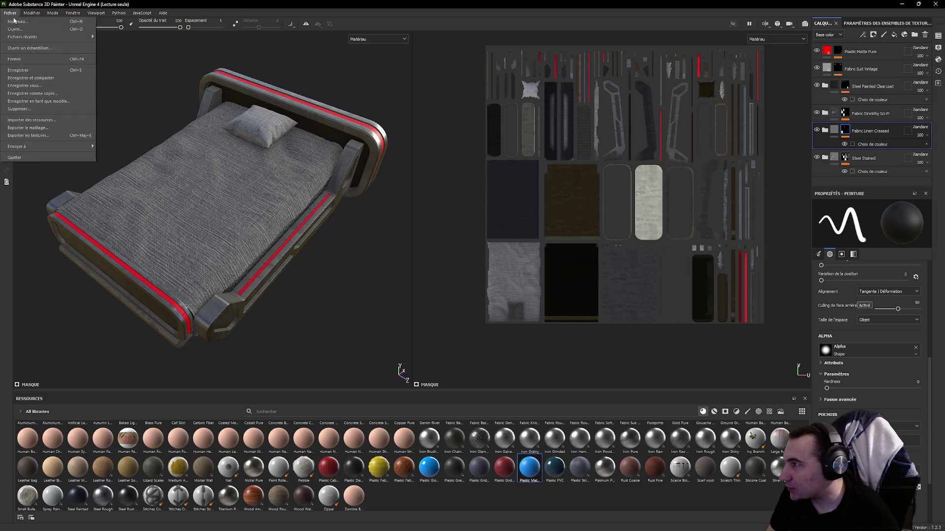
pyautogui.press('super')
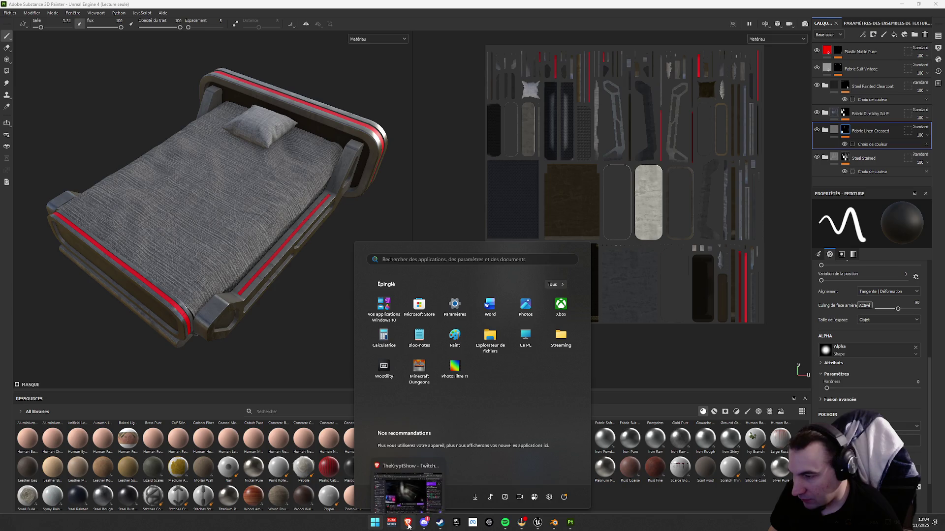
pyautogui.press('super')
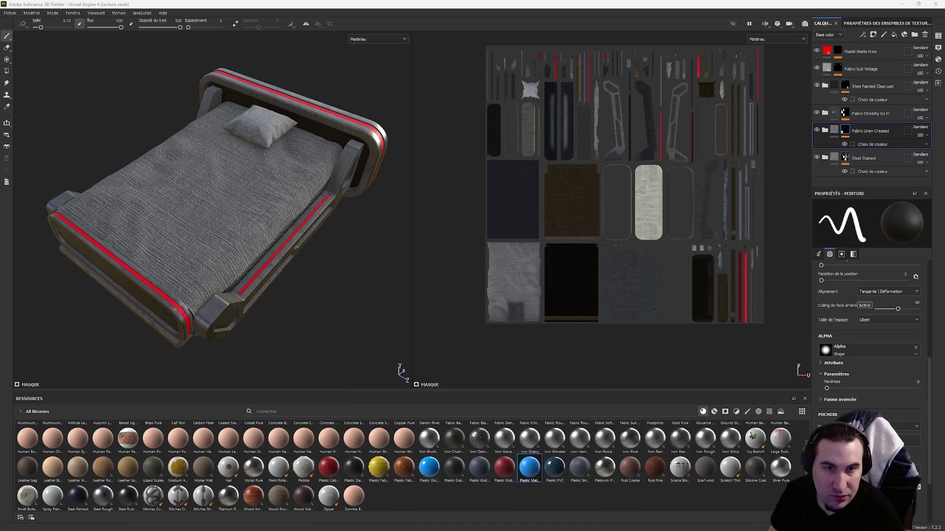
pyautogui.press('super')
pyautogui.press('super')
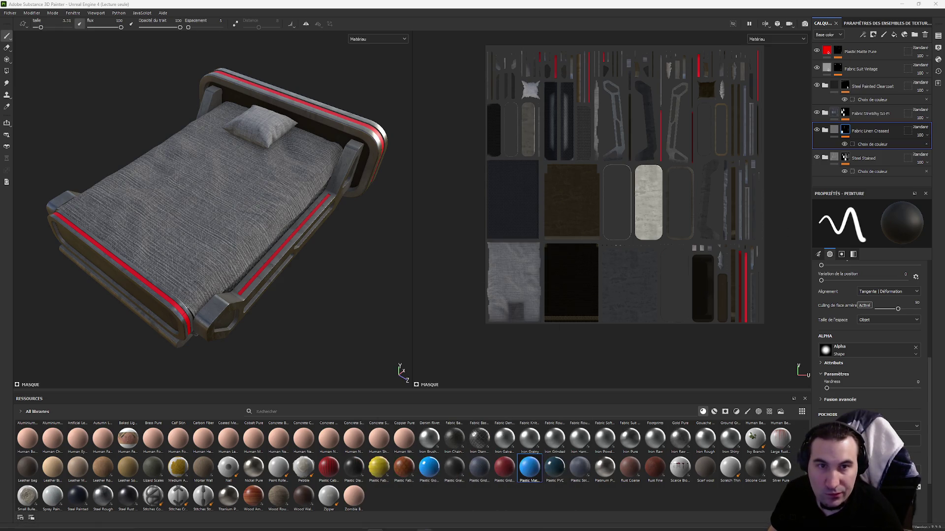
pyautogui.press('super')
pyautogui.press('super')
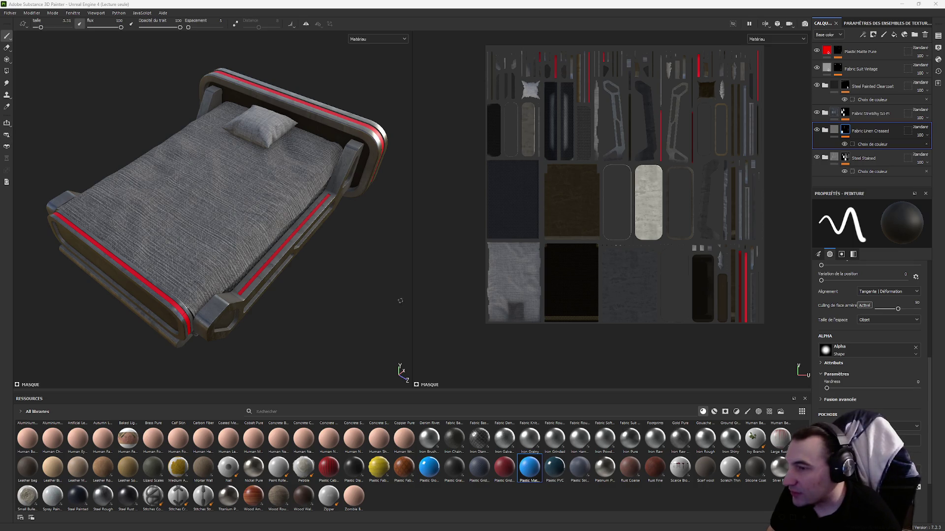
pyautogui.click(10, 13)
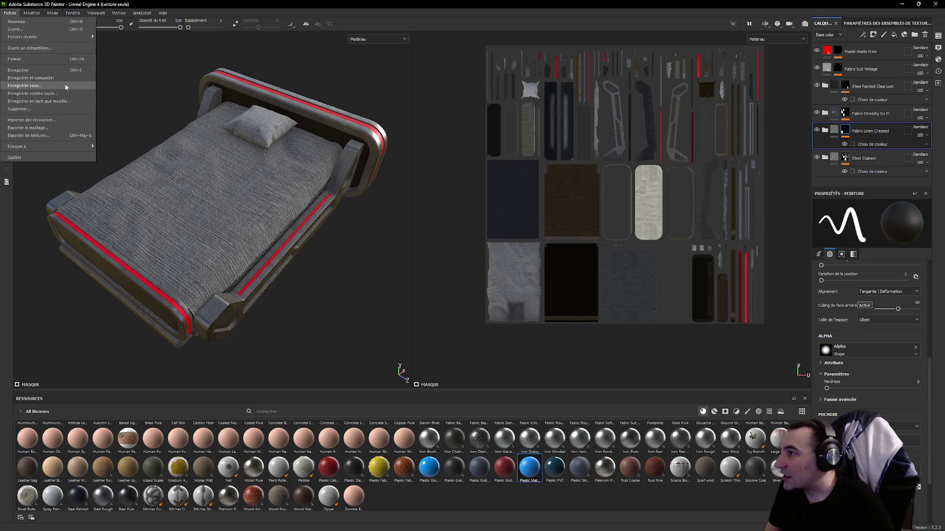
# - Set the texture export output directory to the Bed folder on the desktop
pyautogui.click(48, 141)
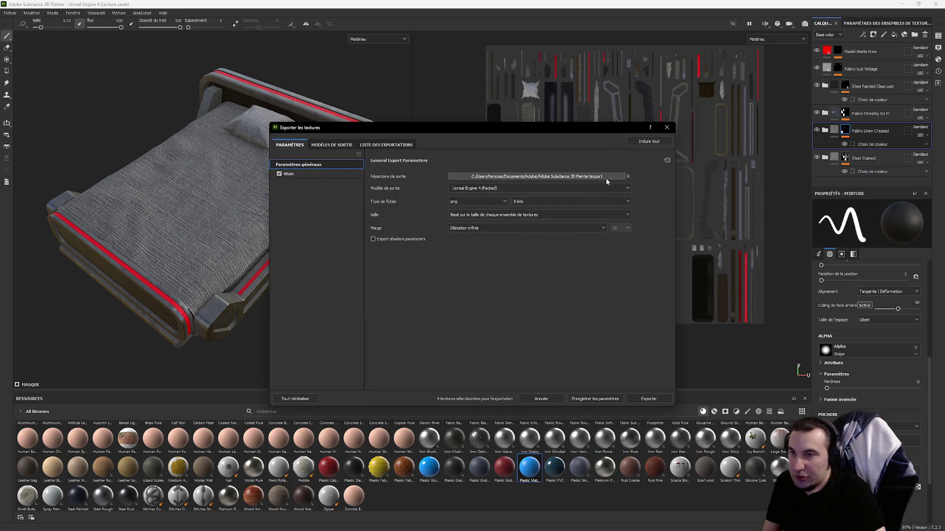
pyautogui.click(604, 178)
pyautogui.click(313, 186)
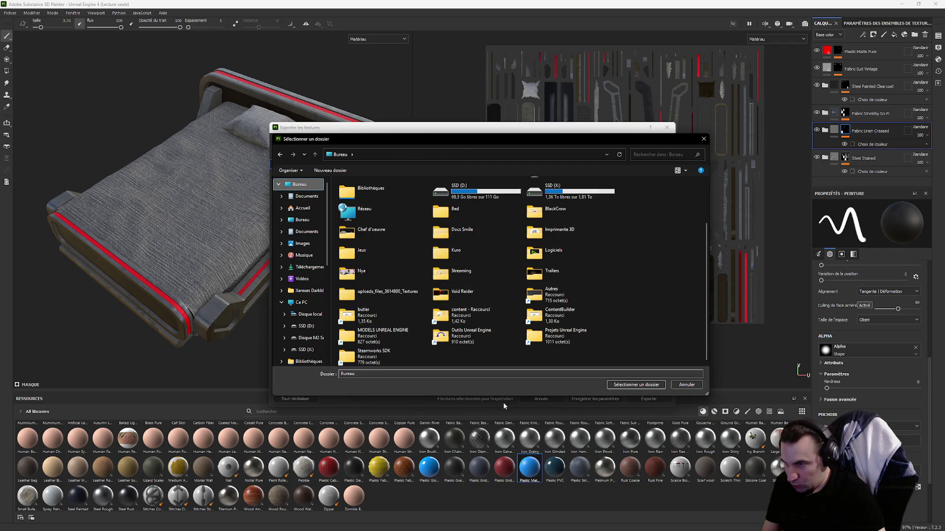
pyautogui.click(455, 212)
pyautogui.press('Return')
pyautogui.click(636, 384)
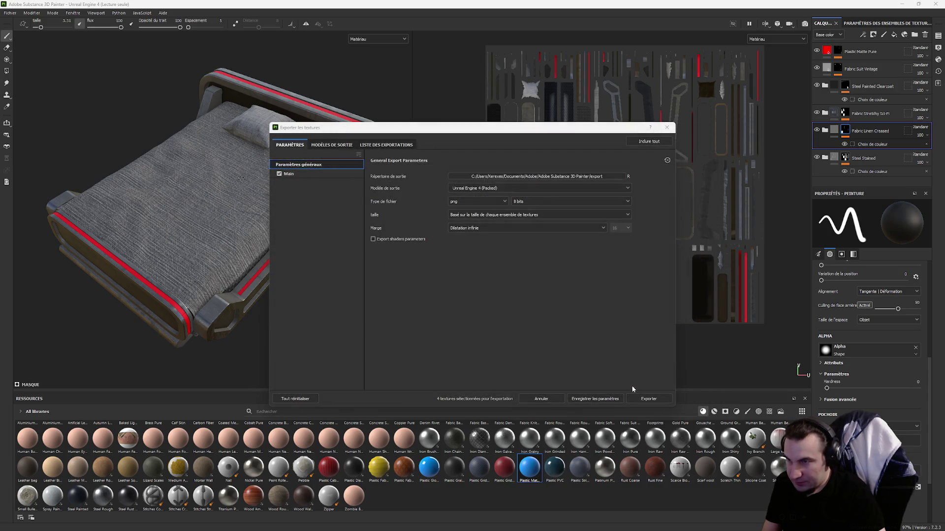
pyautogui.click(596, 399)
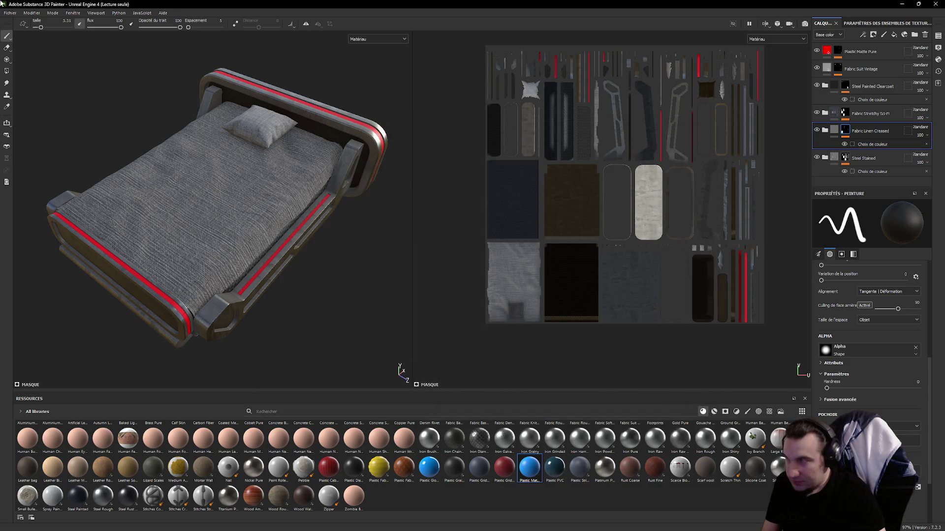
# - Export the bed's PNG textures into the Bed folder and minimize Substance Painter
pyautogui.click(10, 13)
pyautogui.click(56, 141)
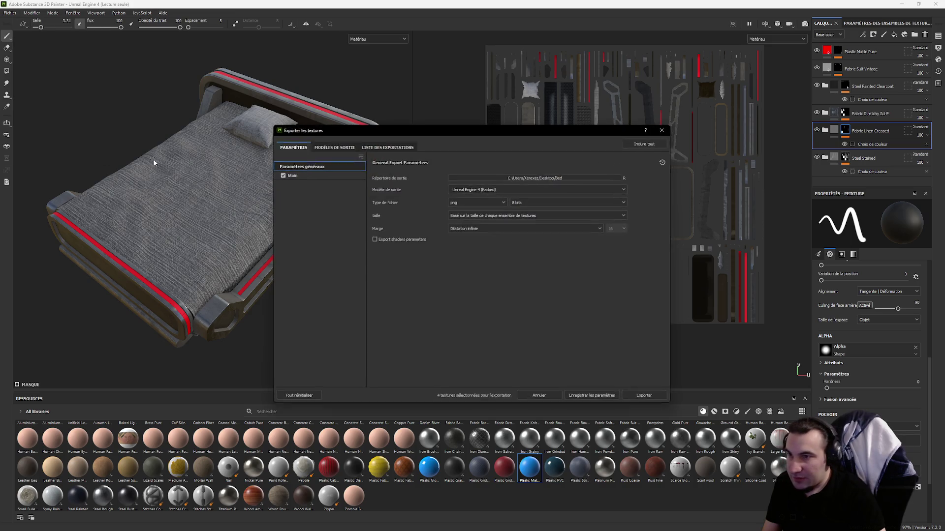
pyautogui.click(643, 395)
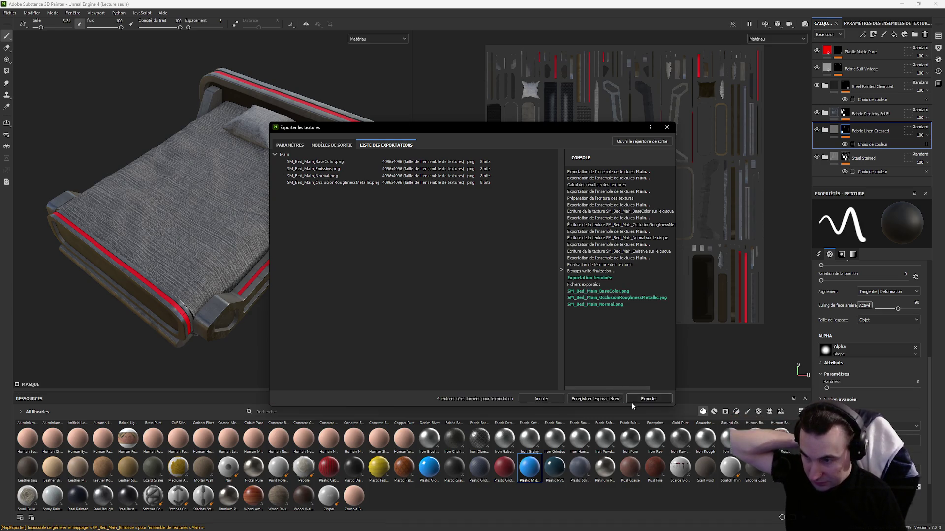
pyautogui.click(666, 127)
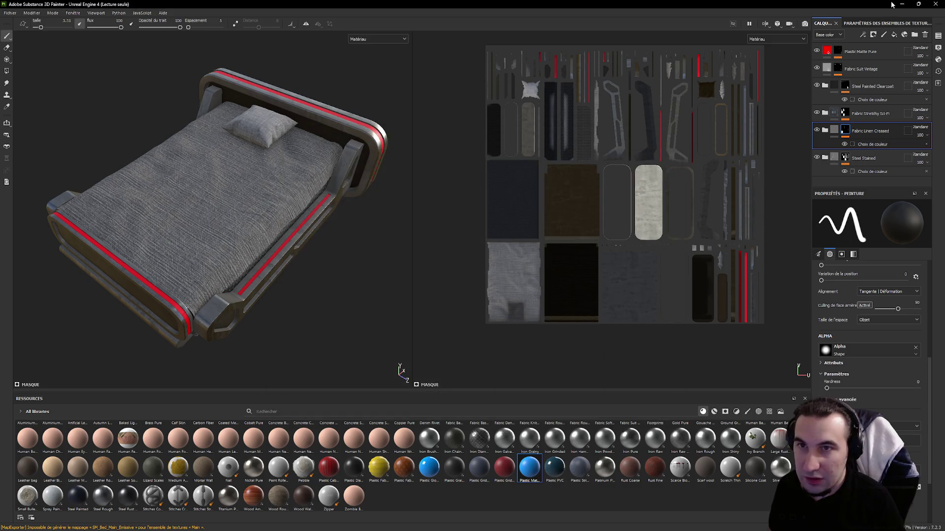
pyautogui.click(900, 4)
pyautogui.doubleClick(18, 233)
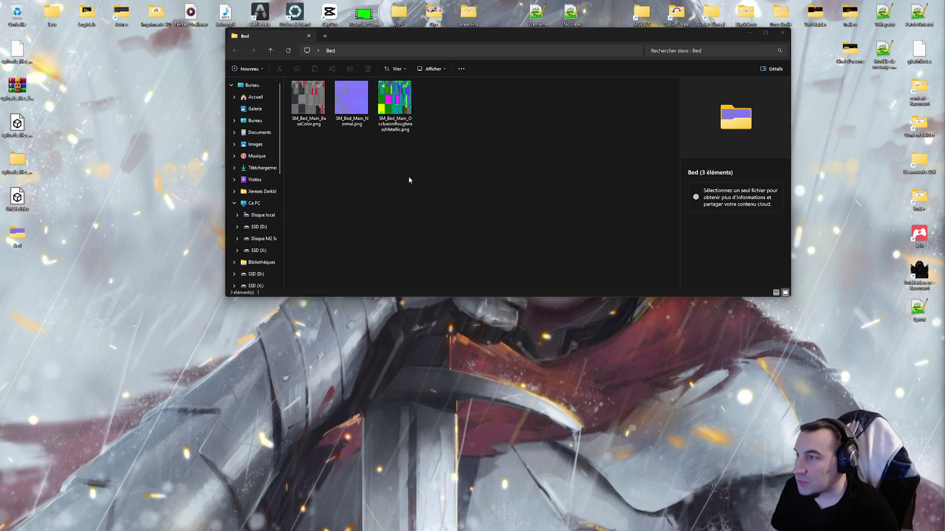
pyautogui.moveTo(409, 179); pyautogui.dragTo(287, 81)
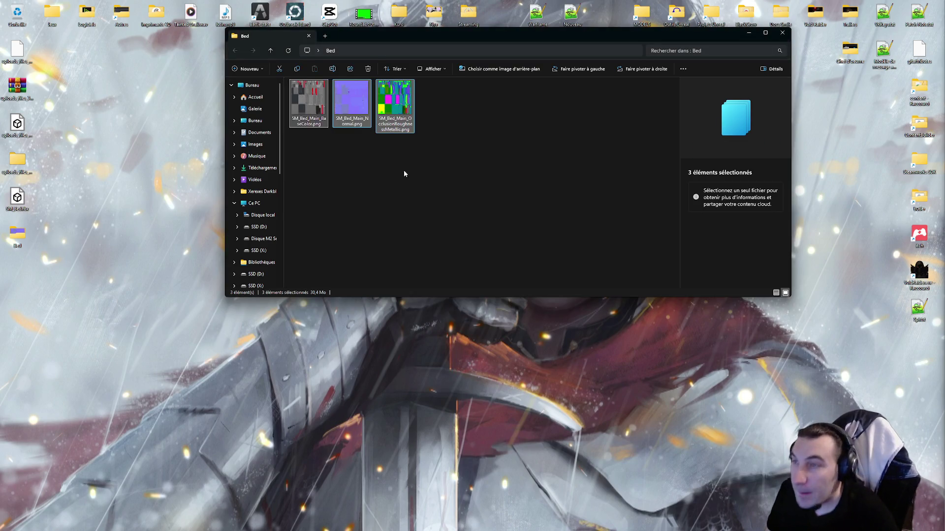
pyautogui.doubleClick(296, 103)
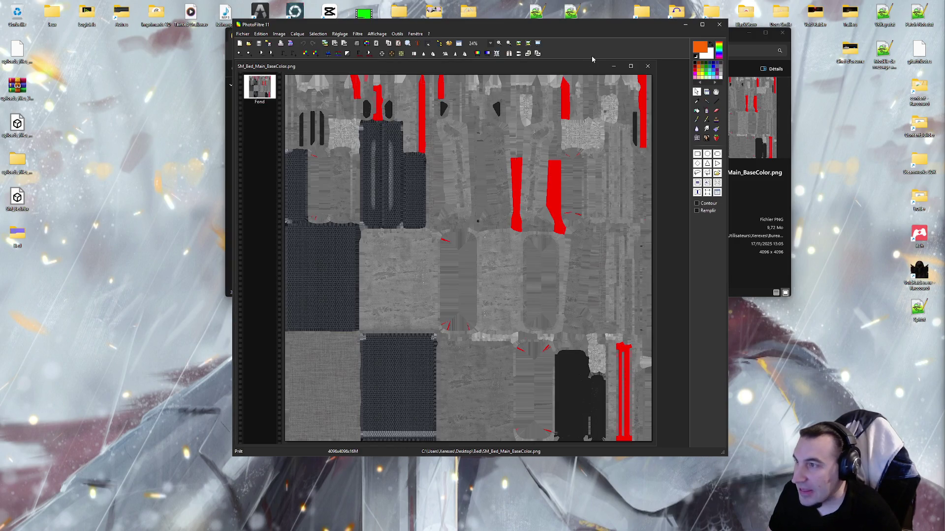
pyautogui.click(719, 24)
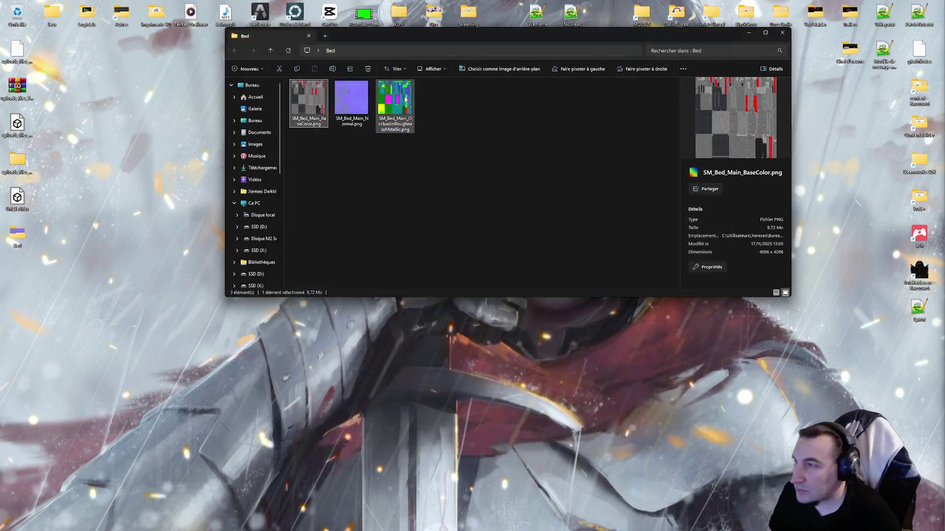
# - Rename the exported maps to T_Bed_BaseColor, T_Bed_Normal and T_Bed_AORM
pyautogui.click(345, 110)
pyautogui.press('Right')
pyautogui.press('Left')
pyautogui.press('Left')
pyautogui.press('F2')
pyautogui.write('T_Bed')
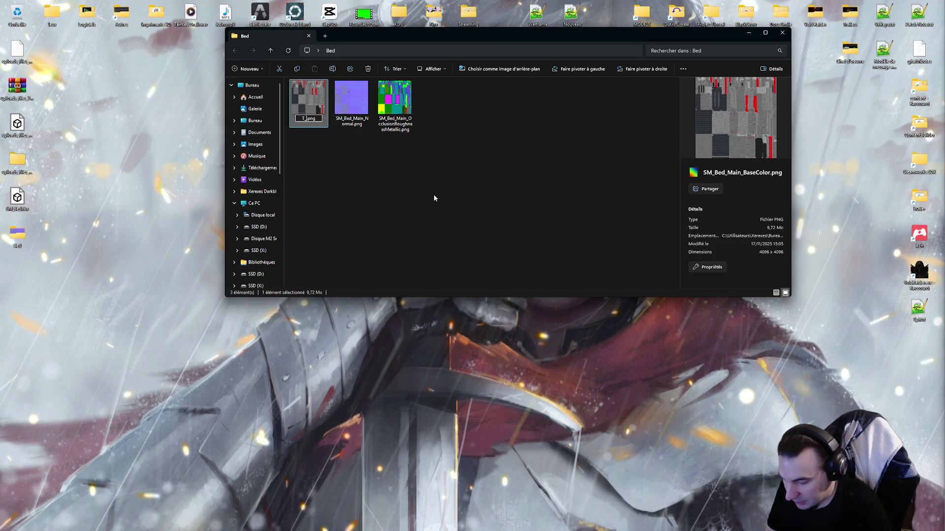
pyautogui.write('_BaseColor')
pyautogui.press('Return')
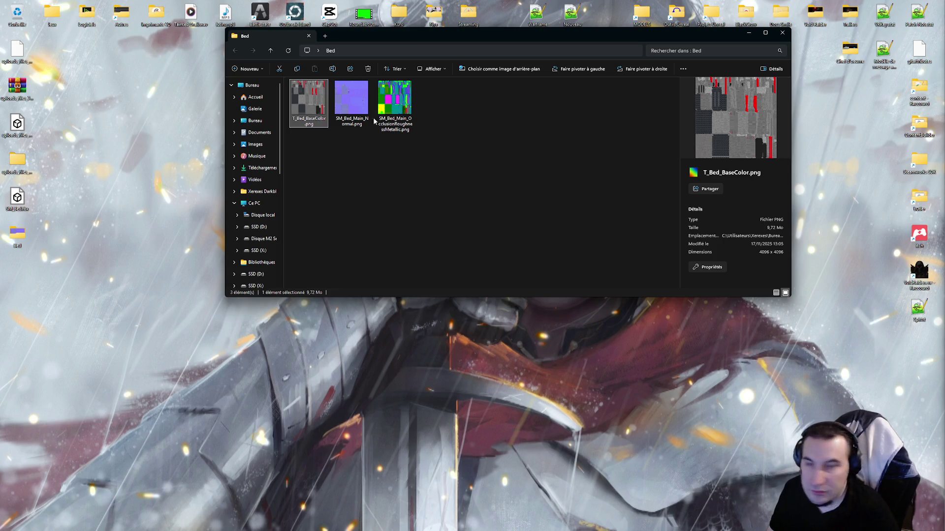
pyautogui.click(355, 87)
pyautogui.press('F2')
pyautogui.write('T')
pyautogui.write('_Bed')
pyautogui.write('_')
pyautogui.write('_')
pyautogui.write('Normal')
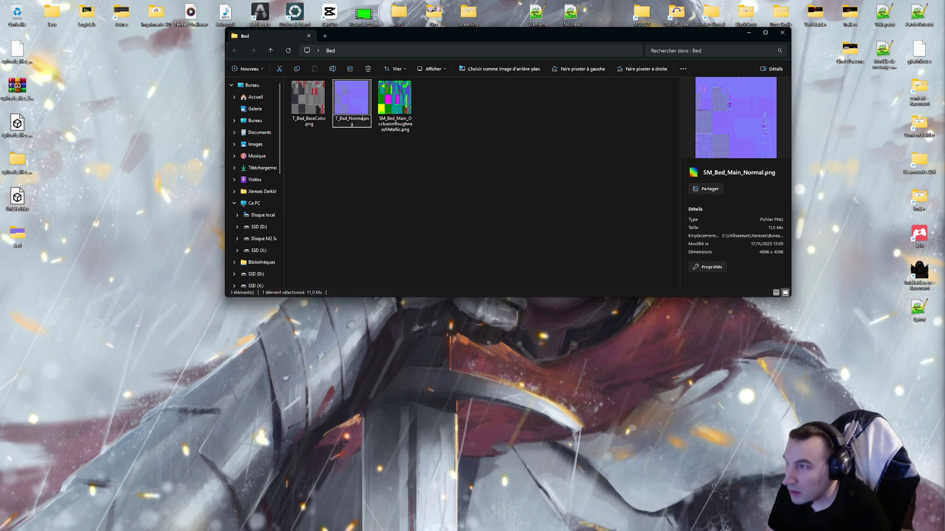
pyautogui.press('Return')
pyautogui.click(412, 107)
pyautogui.press('F2')
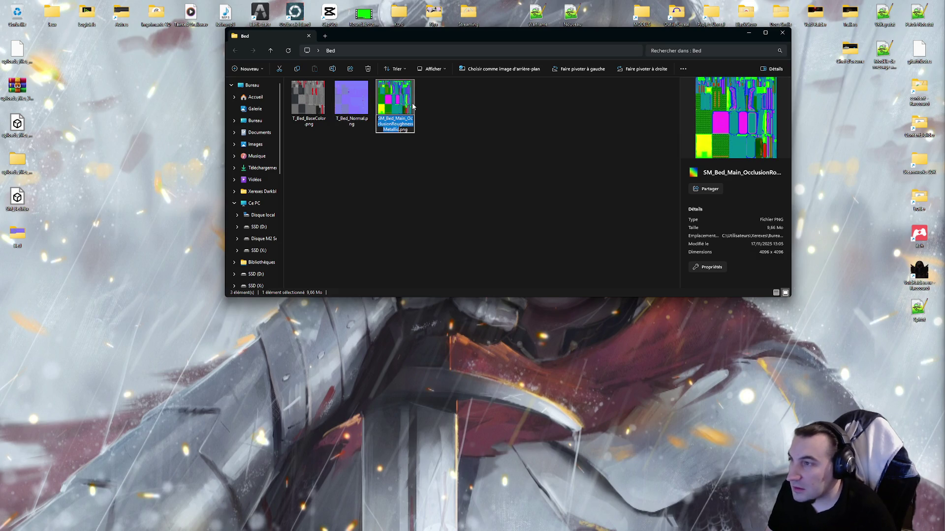
pyautogui.write('T_Bed')
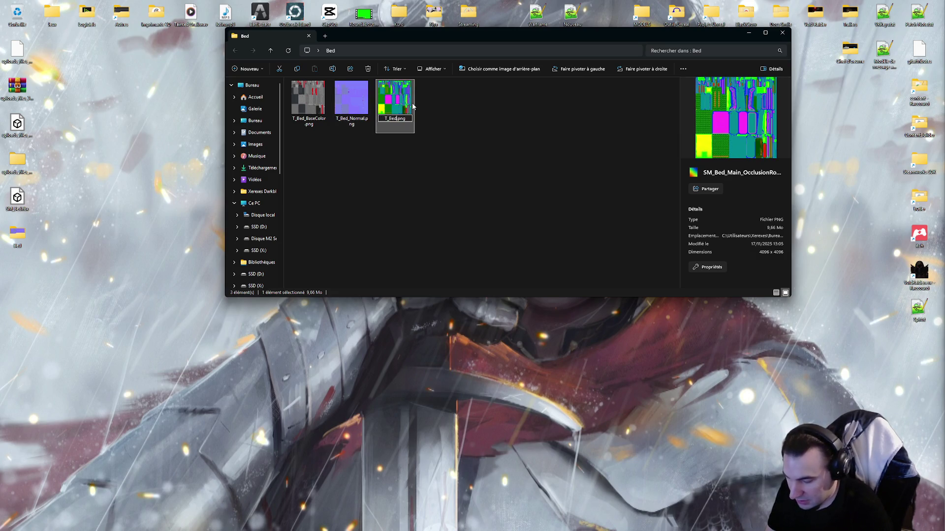
pyautogui.write('_AORM')
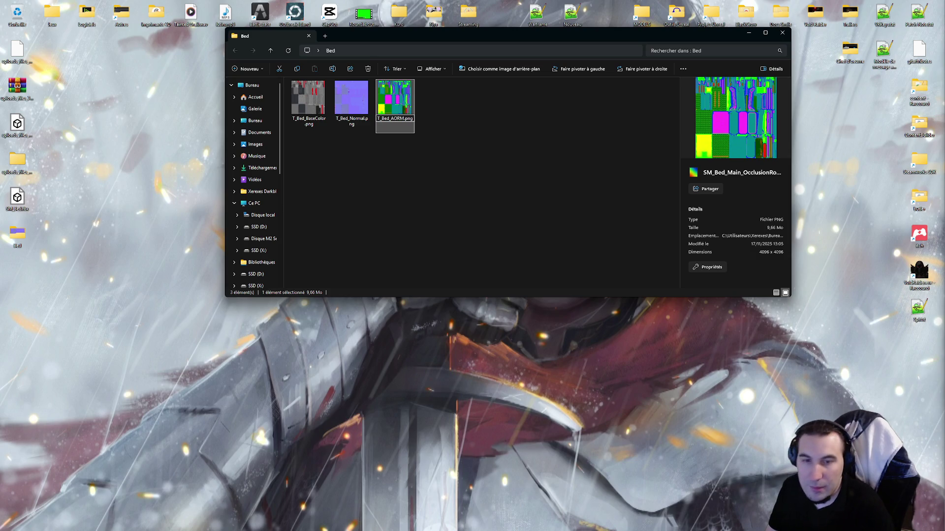
pyautogui.press('Return')
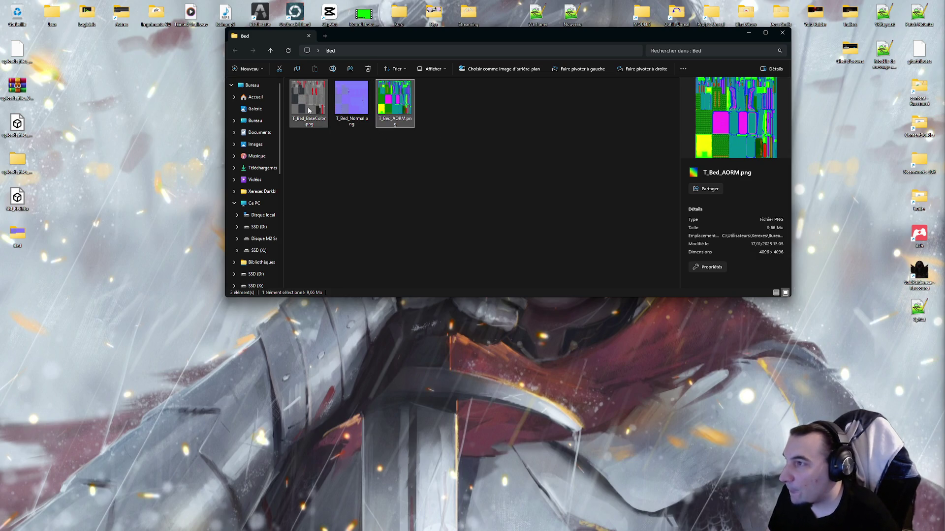
# - Duplicate T_Bed_BaseColor.png, rename the copy T_Bed_Emissive.png and open it
pyautogui.click(309, 109)
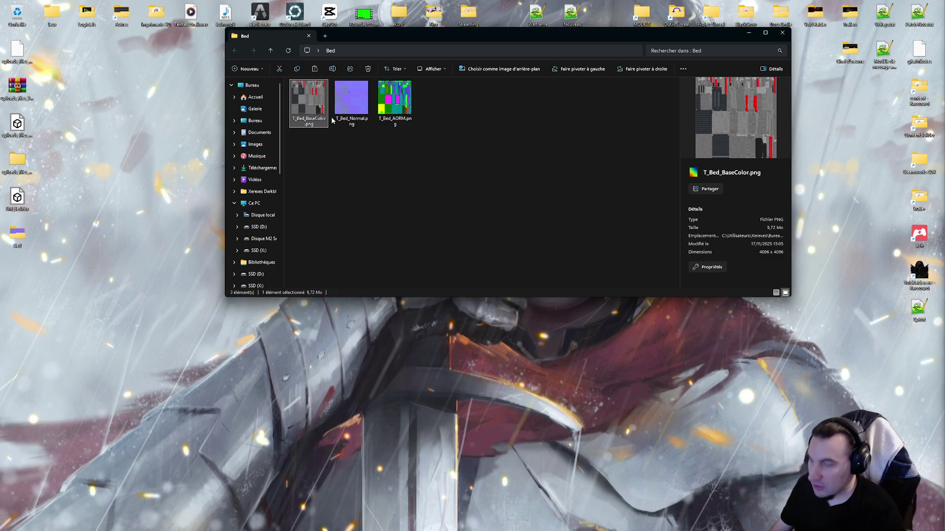
pyautogui.hotkey('ctrl', 'c')
pyautogui.hotkey('ctrl', 'v')
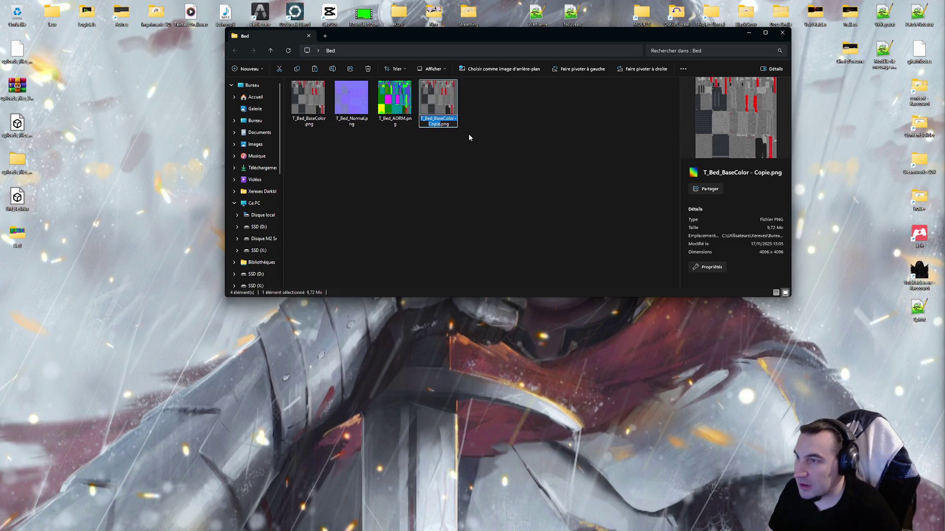
pyautogui.press('F2')
pyautogui.press('Right')
pyautogui.press('BackSpace')
pyautogui.press('BackSpace')
pyautogui.press('BackSpace')
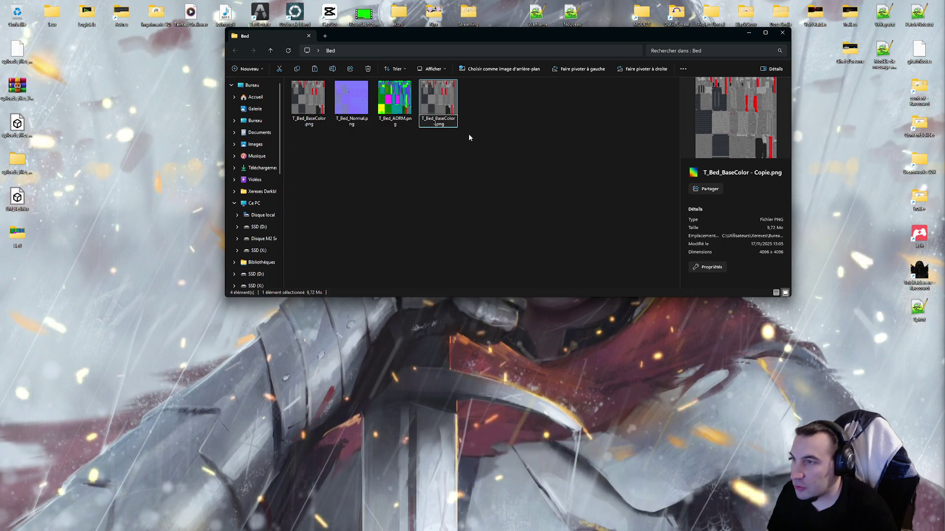
pyautogui.press('BackSpace')
pyautogui.press('BackSpace')
pyautogui.press('BackSpace')
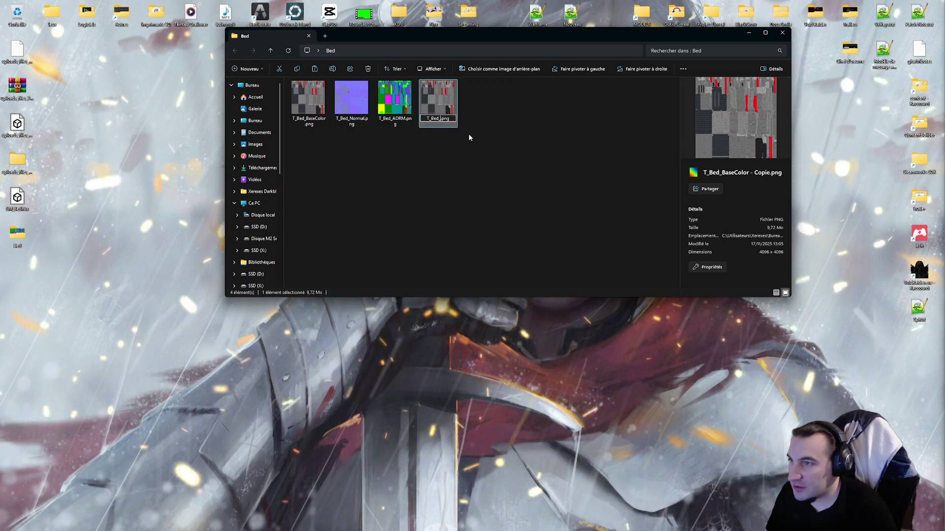
pyautogui.write('Emissive')
pyautogui.press('Return')
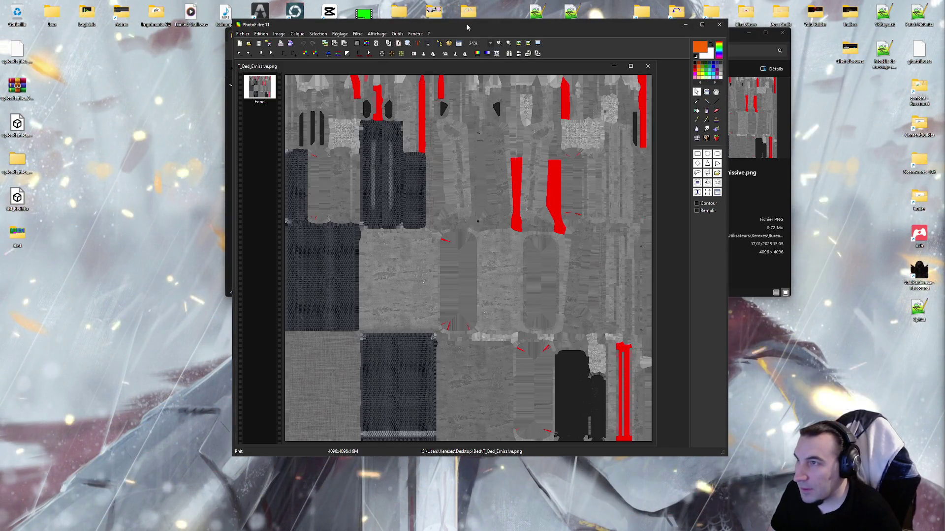
# - Maximize PhotoFiltre and select all red areas of the texture with the Magic Wand
pyautogui.doubleClick(466, 26)
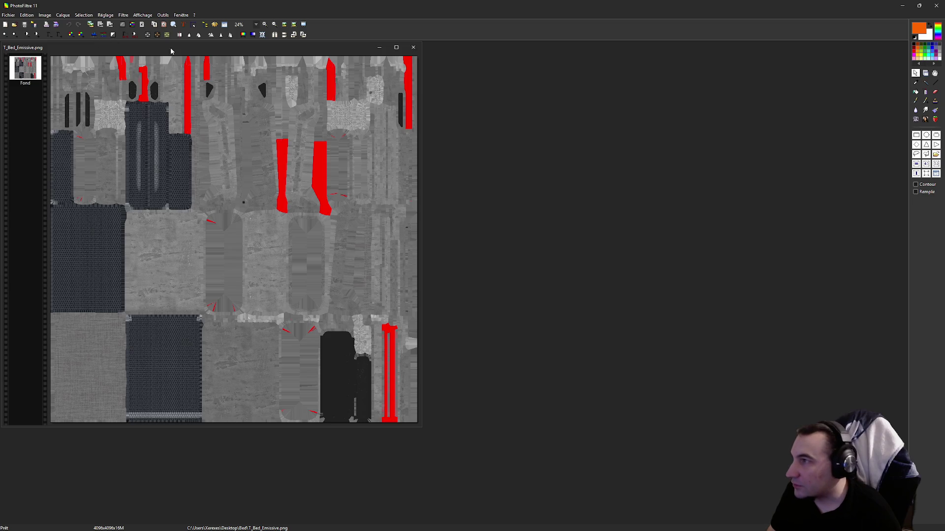
pyautogui.click(925, 82)
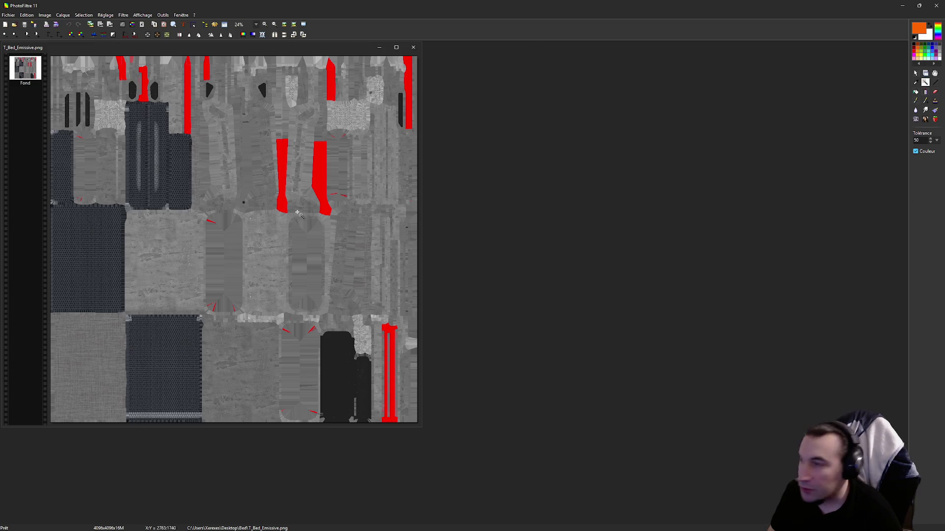
pyautogui.click(319, 157)
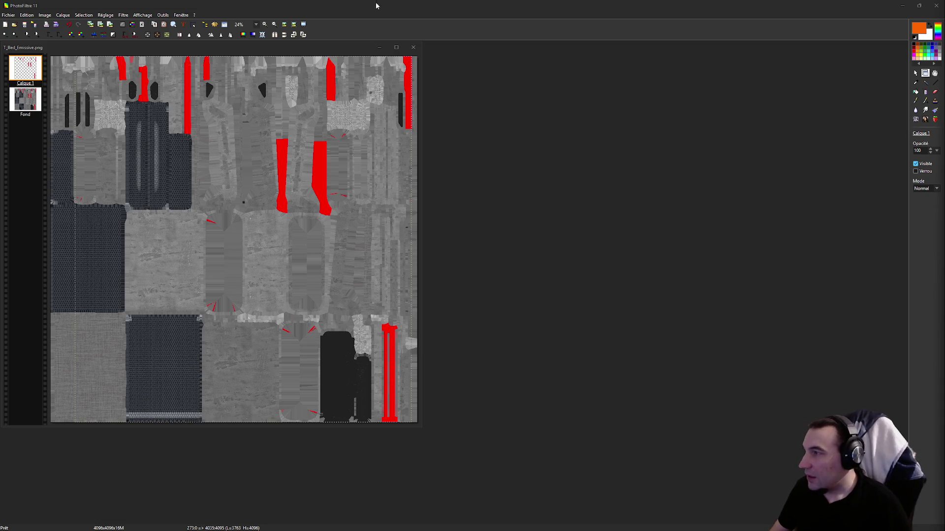
# - On the Fond layer, reselect the red strip colour with the Magic Wand at tolerance 50
pyautogui.moveTo(356, 7); pyautogui.dragTo(438, 37)
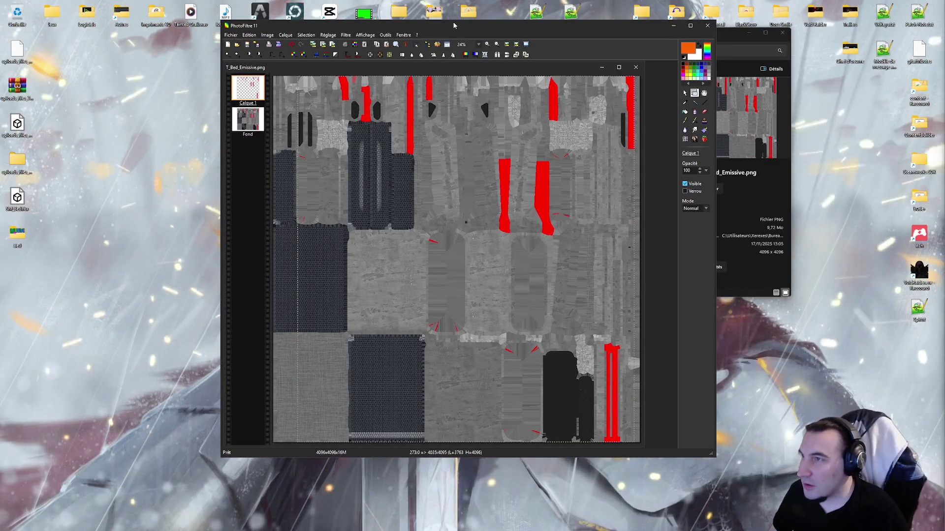
pyautogui.doubleClick(453, 25)
pyautogui.press('super')
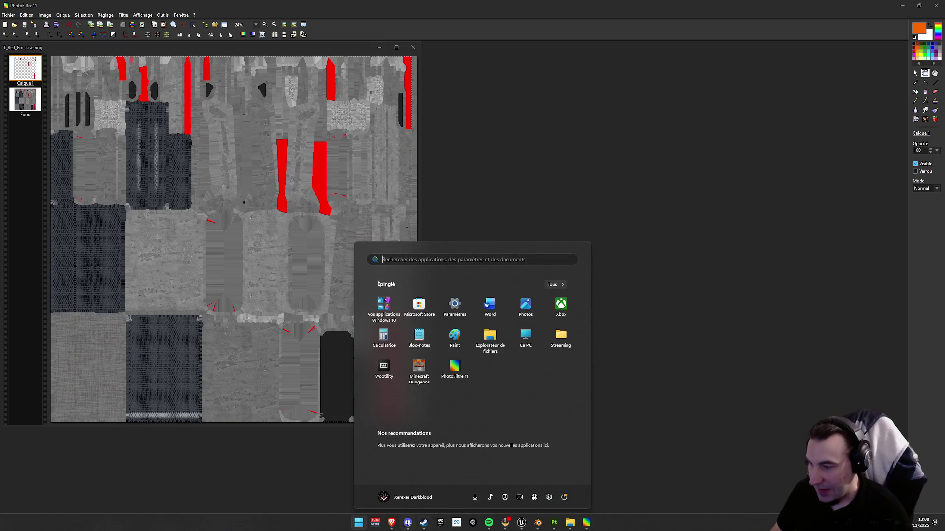
pyautogui.press('super')
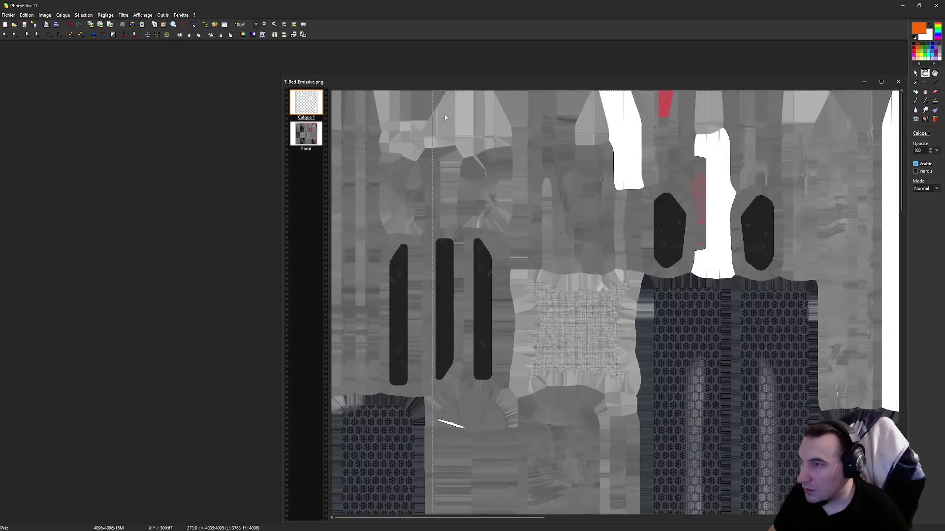
pyautogui.scroll(-1, 543, 121)
pyautogui.scroll(-1, 543, 123)
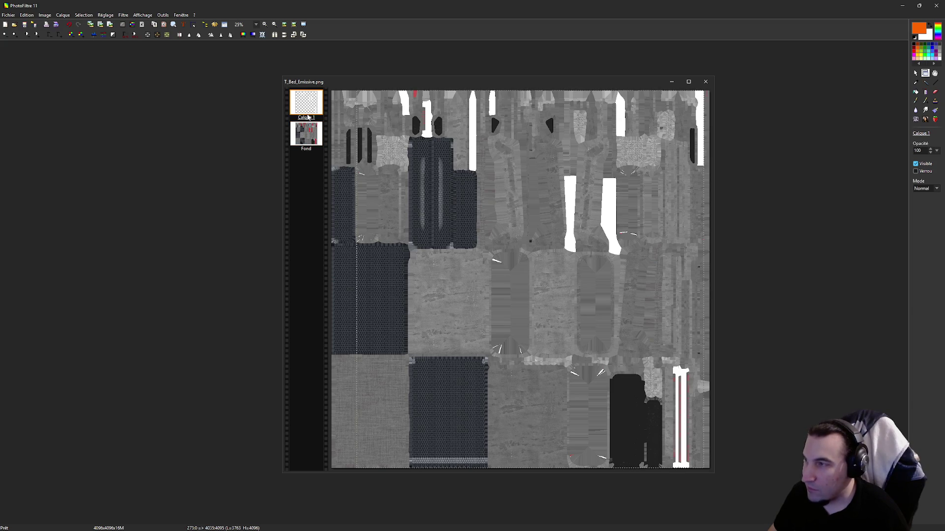
pyautogui.click(314, 135)
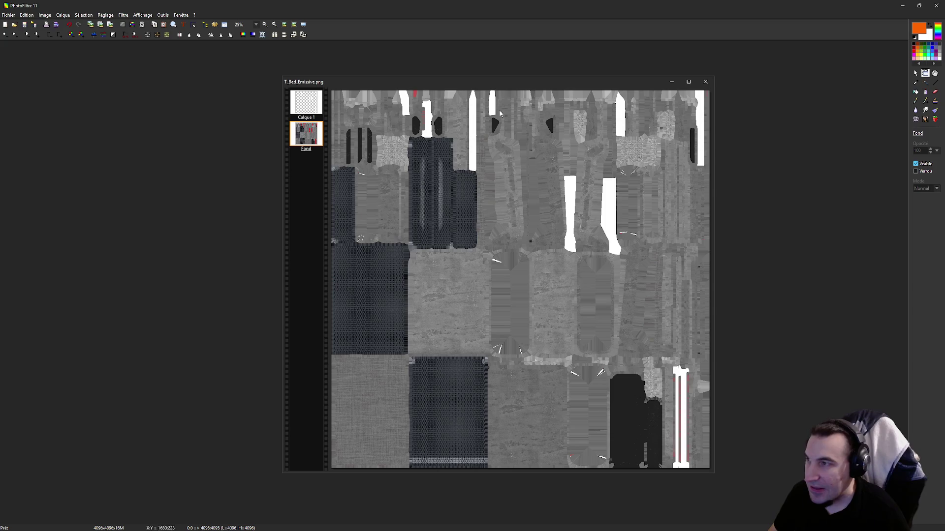
pyautogui.click(925, 82)
pyautogui.scroll(1, 498, 100)
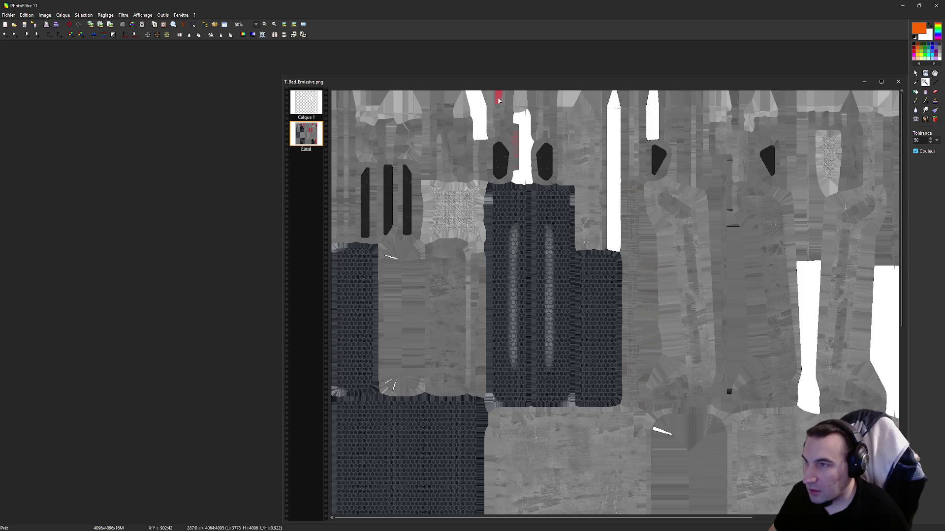
pyautogui.scroll(-1, 580, 132)
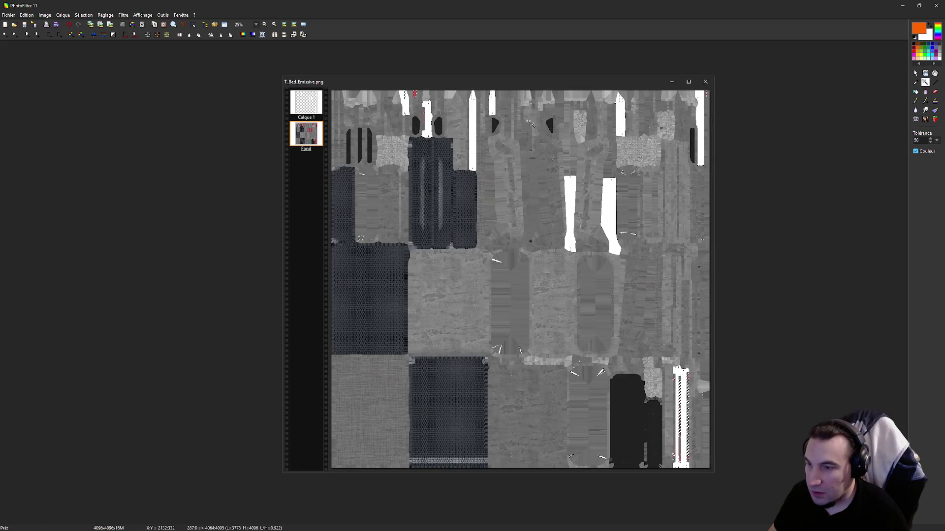
pyautogui.scroll(1, 710, 425)
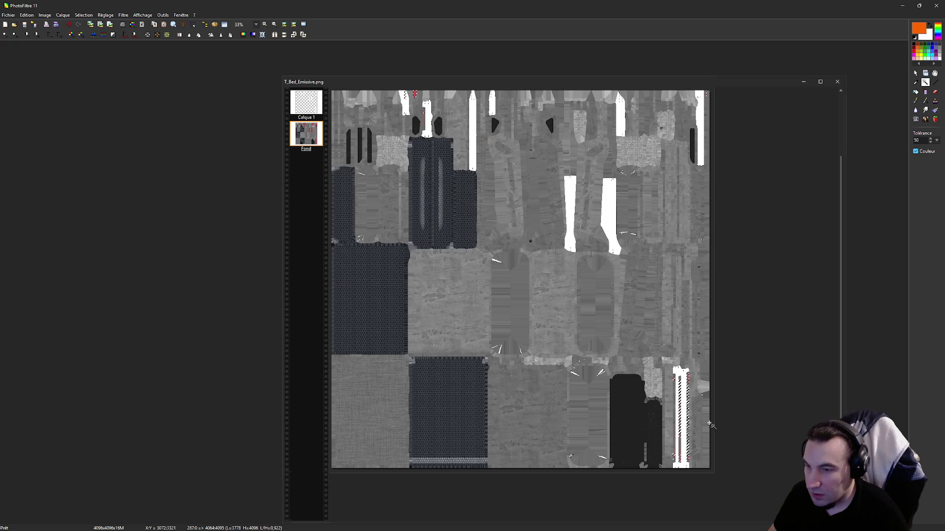
pyautogui.scroll(1, 711, 425)
pyautogui.scroll(1, 738, 418)
pyautogui.scroll(2, 790, 417)
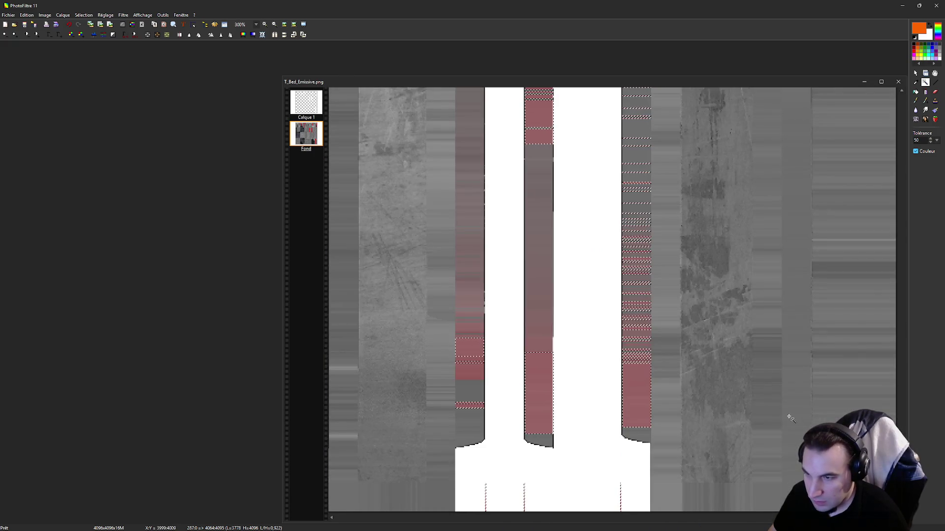
pyautogui.scroll(-3, 787, 413)
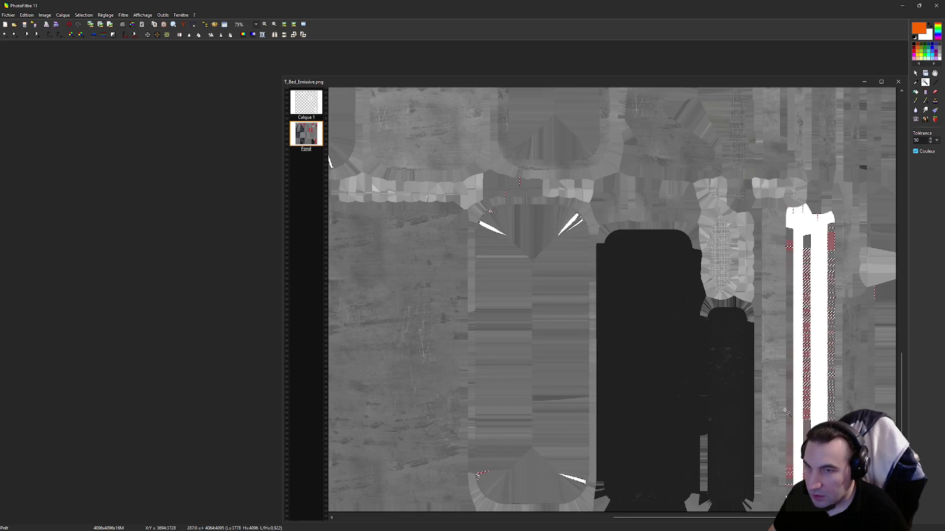
pyautogui.scroll(-1, 786, 410)
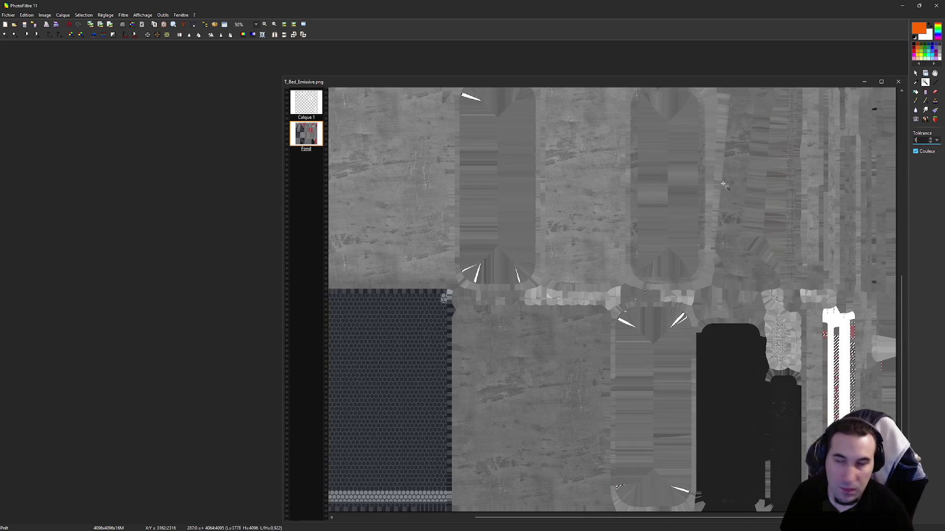
pyautogui.scroll(-4, 724, 185)
pyautogui.scroll(6, 589, 135)
pyautogui.scroll(2, 589, 136)
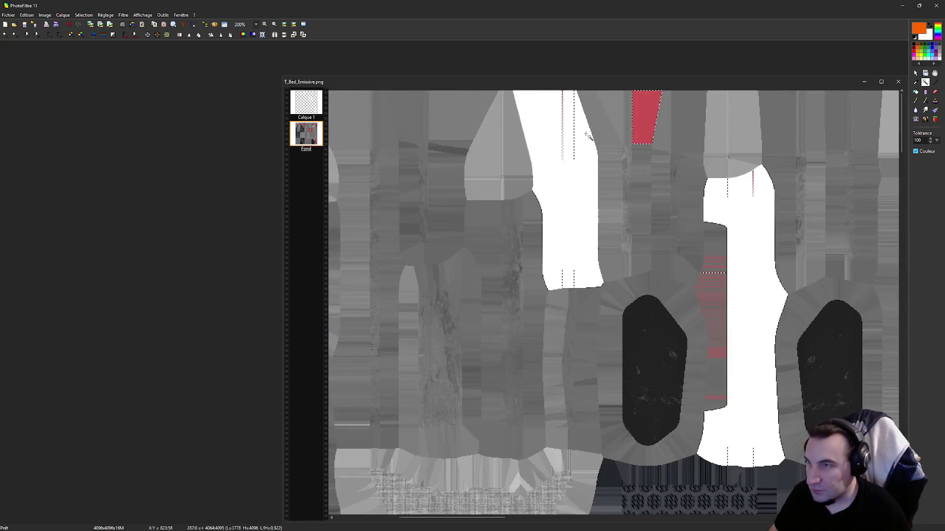
pyautogui.click(643, 135)
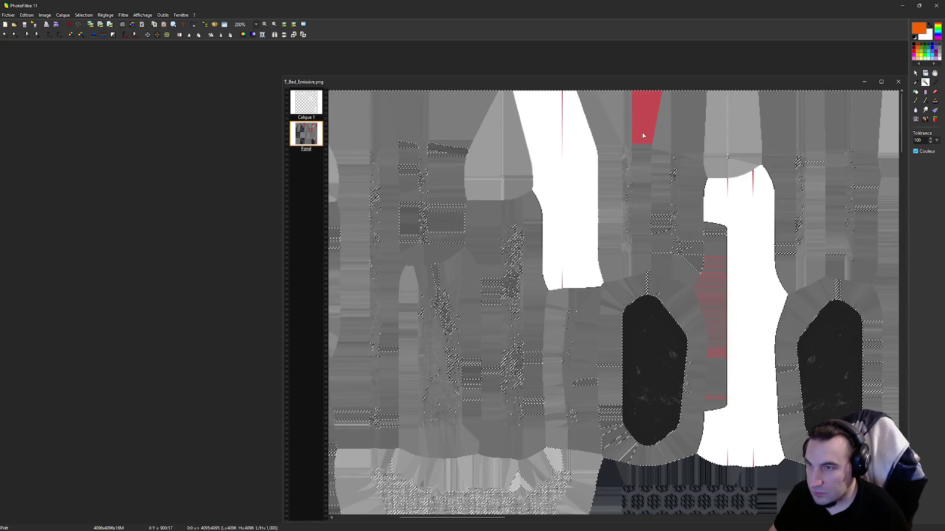
pyautogui.write('50')
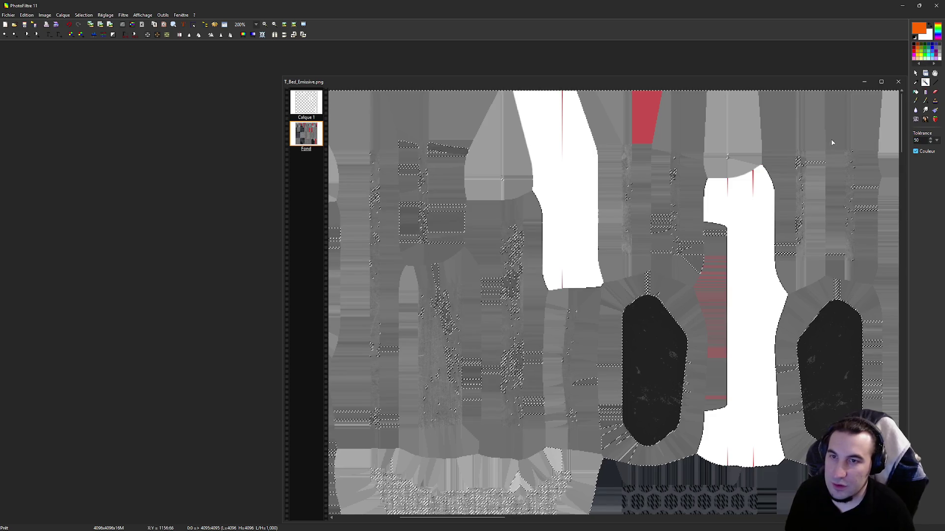
pyautogui.scroll(-3, 601, 141)
pyautogui.scroll(3, 600, 141)
pyautogui.hscroll(-2, 785, 225)
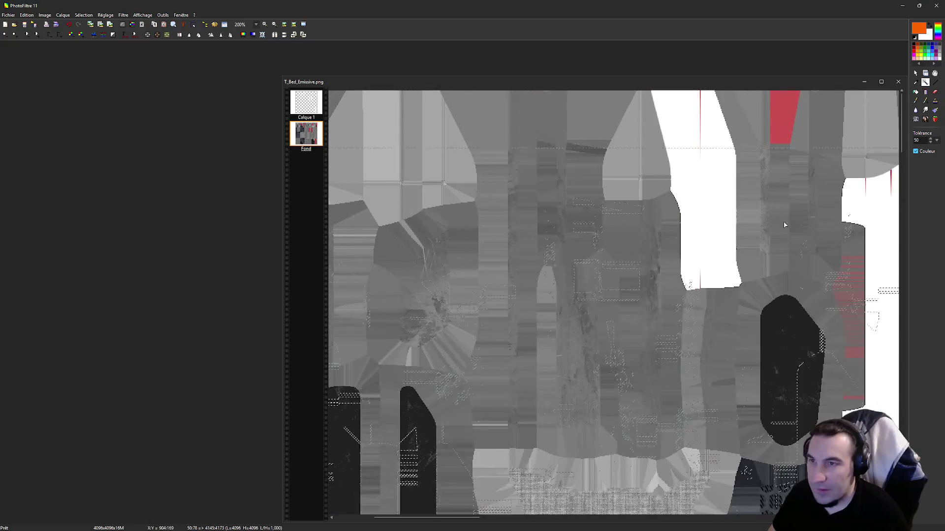
pyautogui.keyDown('ctrl'); pyautogui.scroll(-5, 764, 127); pyautogui.keyUp('ctrl')
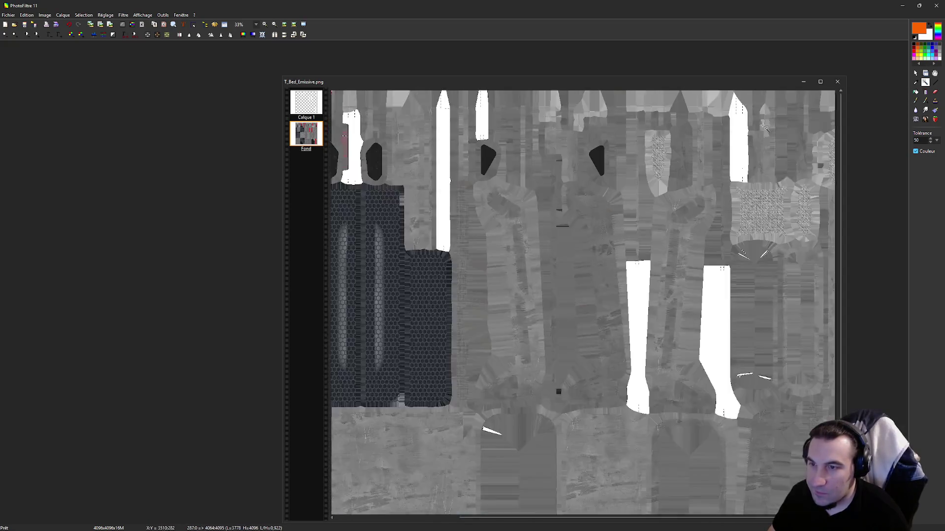
pyautogui.keyDown('ctrl'); pyautogui.scroll(-1, 763, 127); pyautogui.keyUp('ctrl')
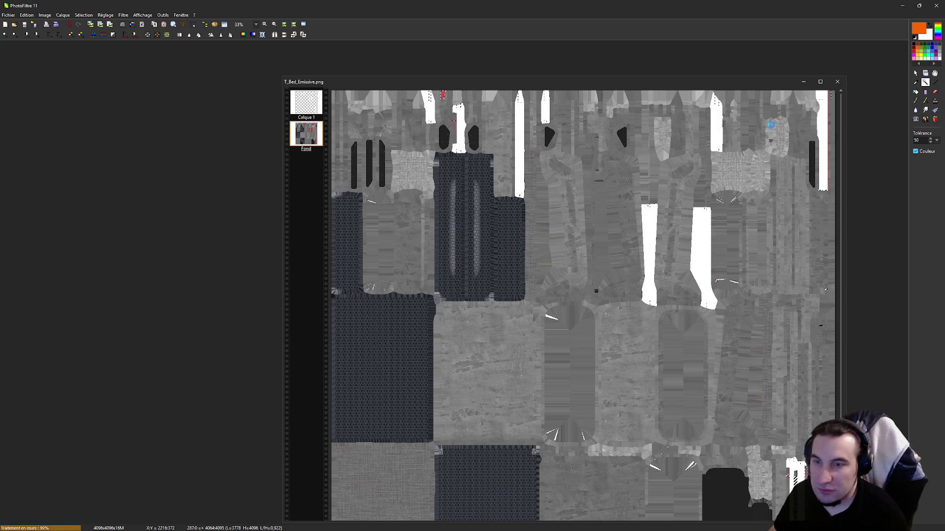
pyautogui.scroll(3, 805, 136)
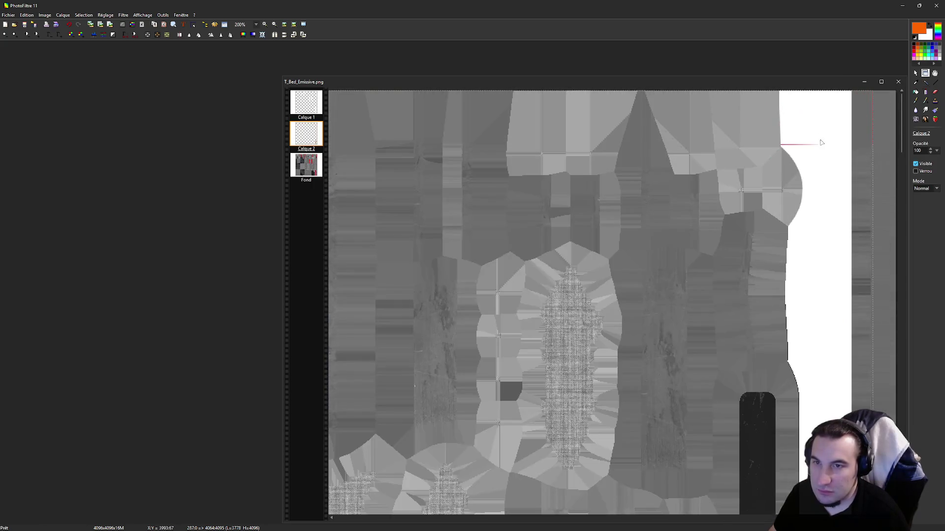
pyautogui.scroll(2, 820, 142)
pyautogui.scroll(1, 820, 144)
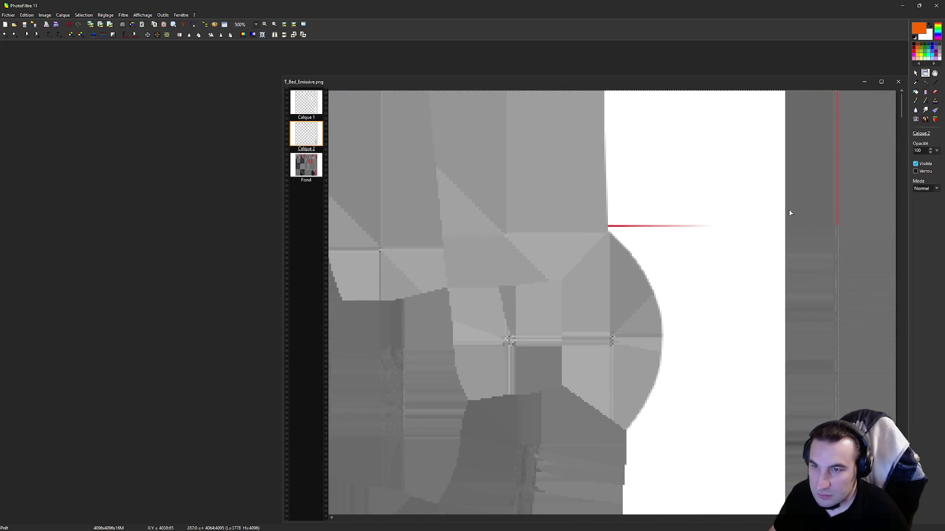
# - Make the Fond layer active, then switch to Calque 1 in the layers panel
pyautogui.click(847, 215)
pyautogui.scroll(-5, 838, 219)
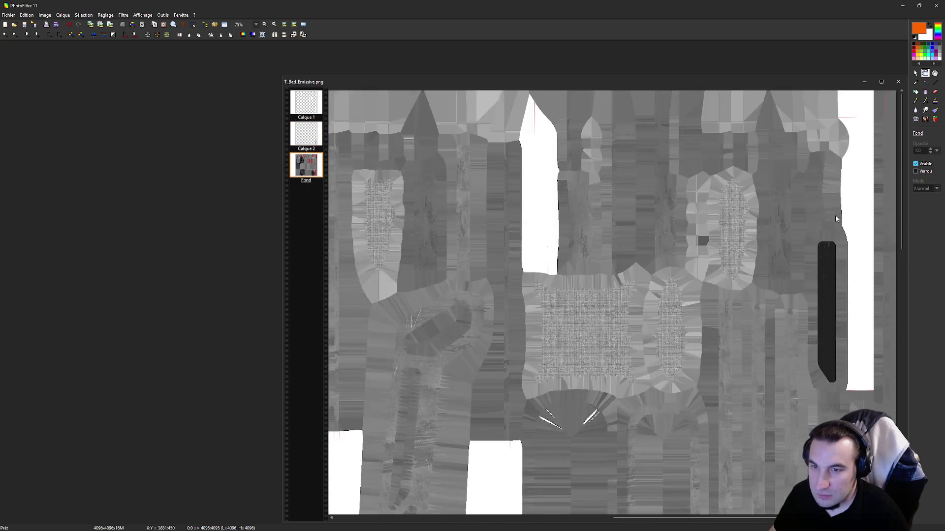
pyautogui.scroll(-2, 837, 219)
pyautogui.click(318, 112)
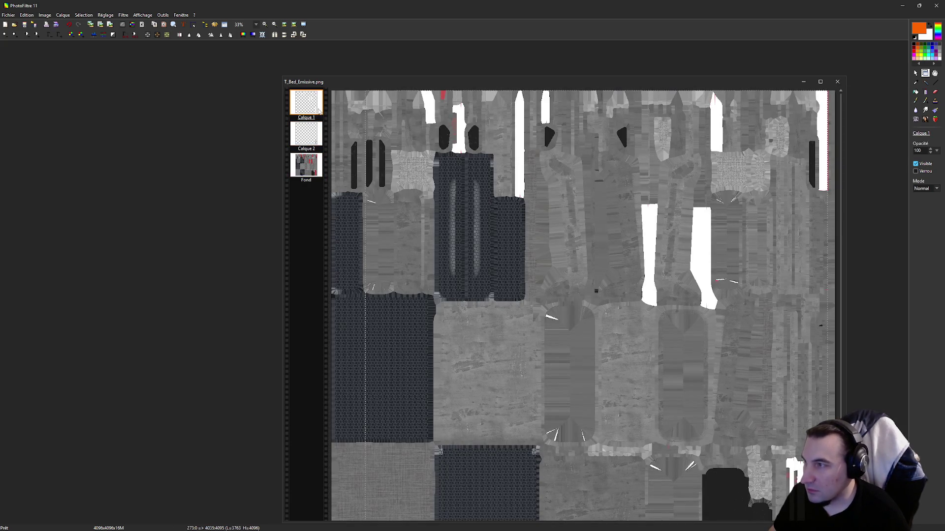
# - Delete the empty Calque 1 layer and apply a greyscale conversion to the image
pyautogui.rightClick(317, 110)
pyautogui.click(355, 230)
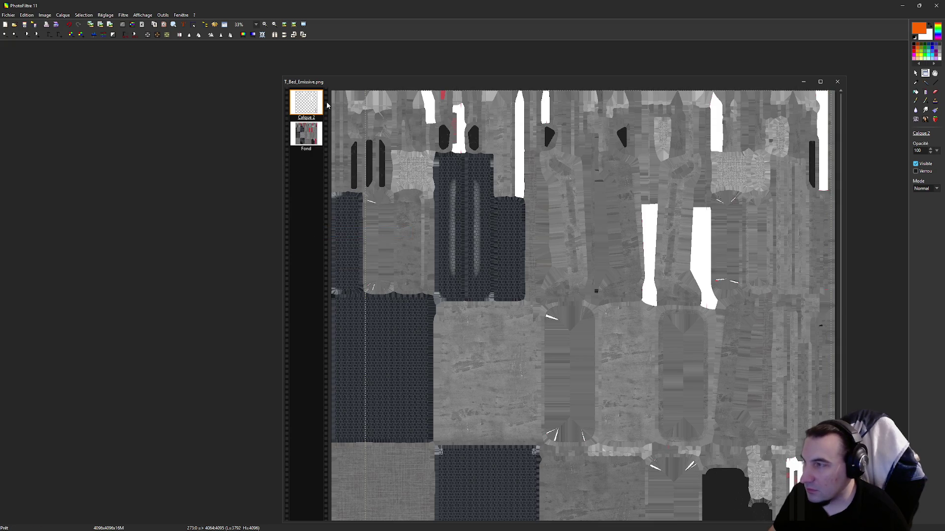
pyautogui.click(147, 35)
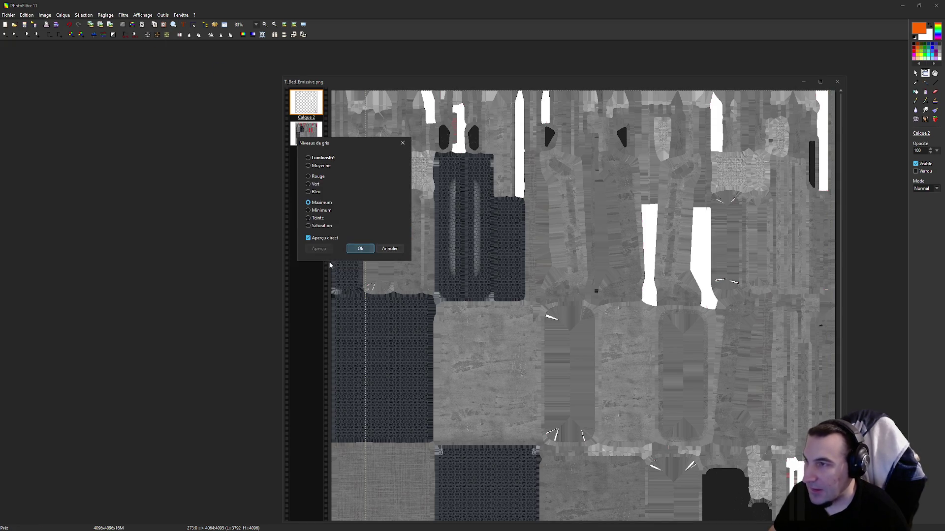
pyautogui.click(363, 249)
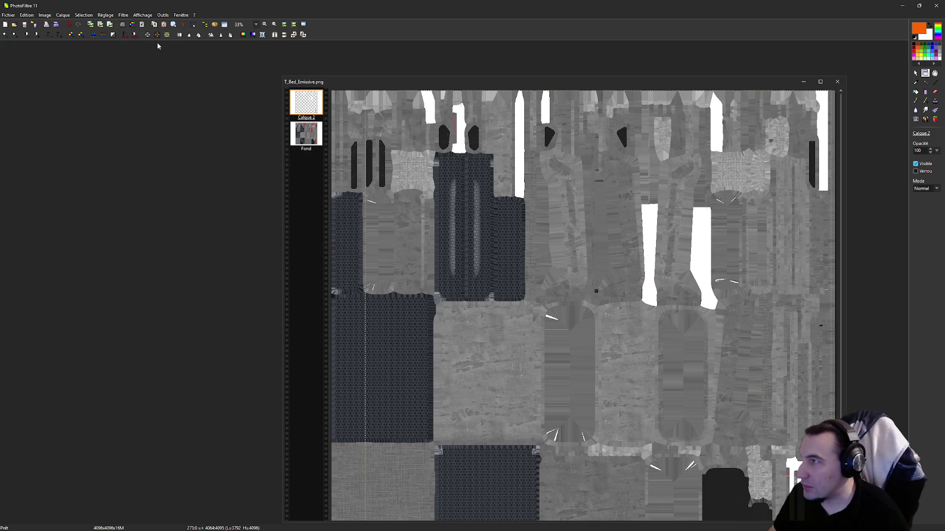
# - Start saving T_Bed_Emissive.png, raising the layer-loss warning
pyautogui.click(38, 35)
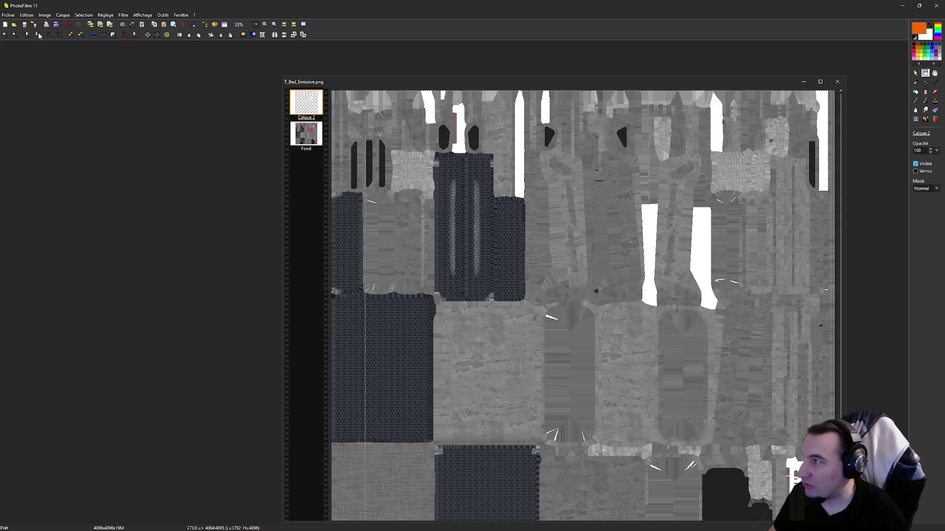
pyautogui.click(25, 24)
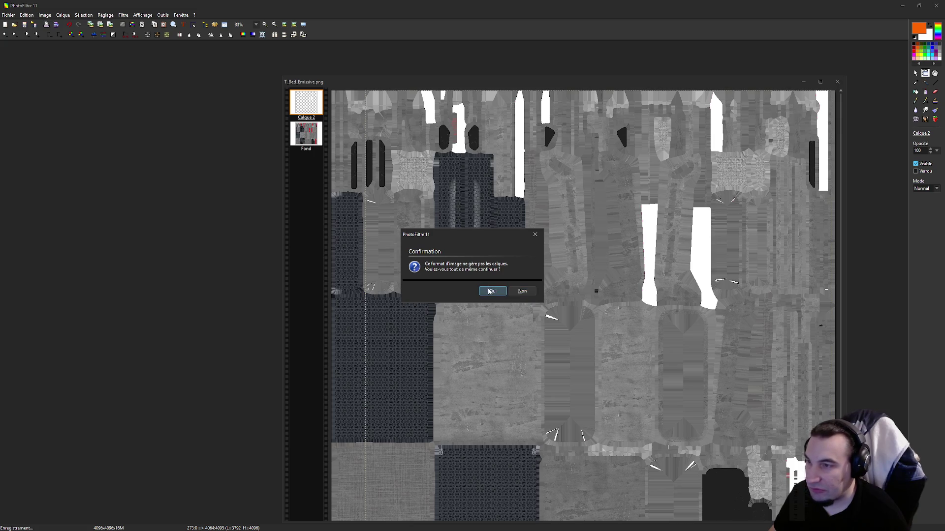
# - Confirm saving T_Bed_Emissive.png despite the PNG format dropping layers
pyautogui.click(522, 291)
pyautogui.scroll(3, 698, 171)
pyautogui.scroll(1, 698, 170)
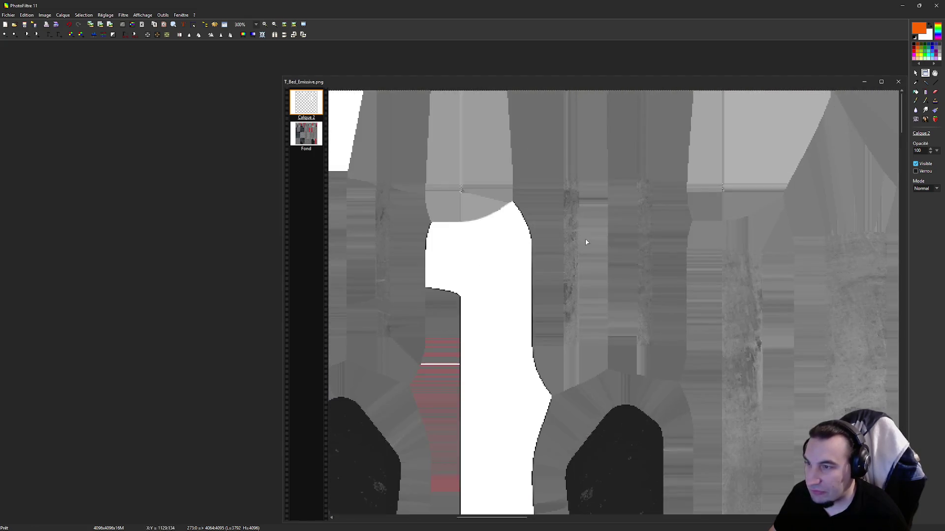
pyautogui.scroll(-1, 587, 238)
pyautogui.scroll(-1, 511, 225)
pyautogui.scroll(-1, 543, 217)
pyautogui.scroll(-1, 542, 216)
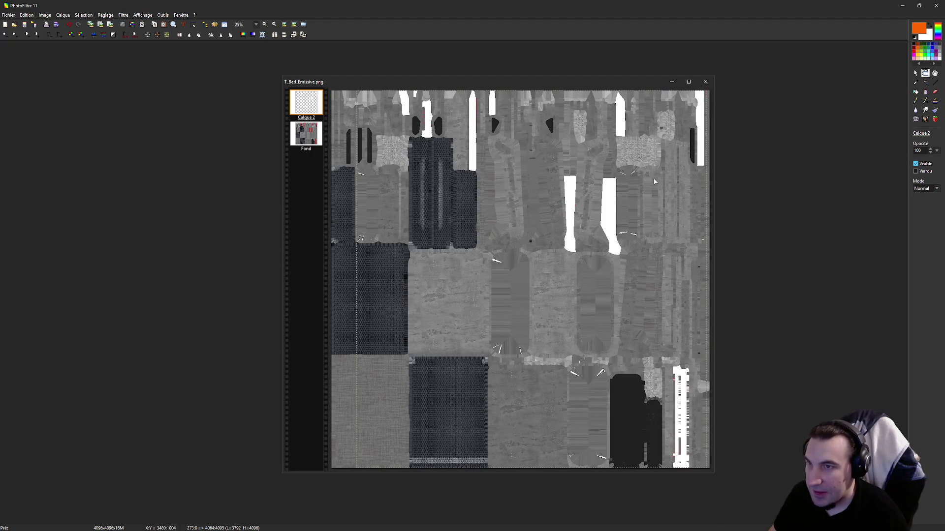
pyautogui.scroll(2, 865, 131)
pyautogui.scroll(3, 865, 131)
pyautogui.scroll(3, 839, 140)
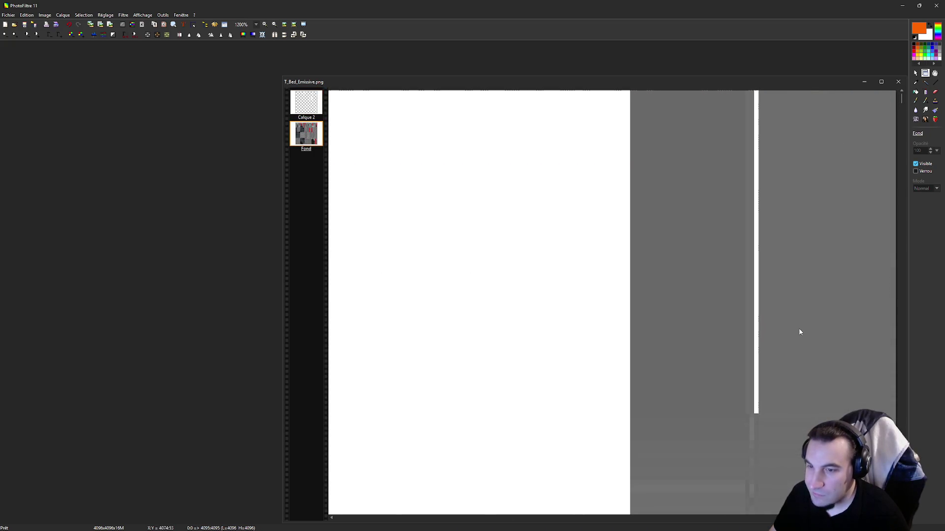
pyautogui.scroll(-3, 839, 140)
pyautogui.scroll(-1, 849, 162)
pyautogui.scroll(-1, 854, 185)
pyautogui.scroll(2, 854, 185)
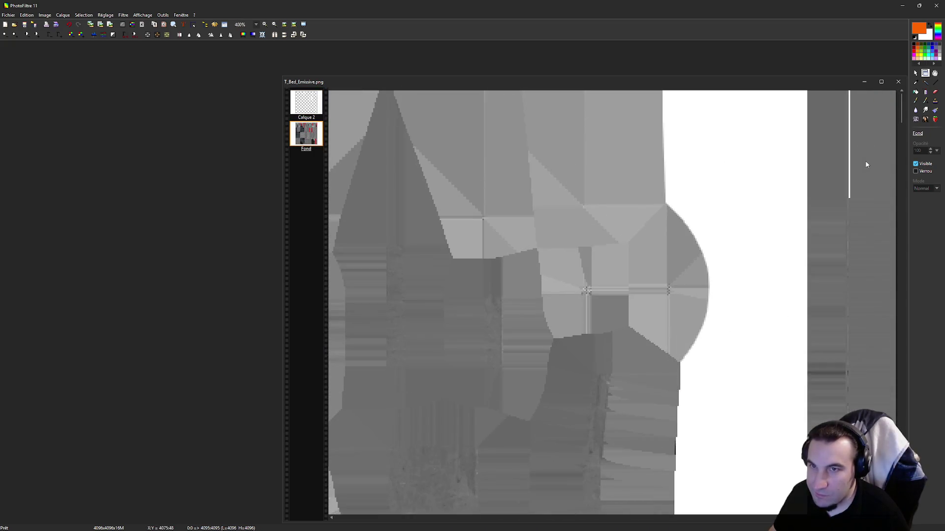
pyautogui.scroll(-2, 864, 162)
pyautogui.scroll(-1, 865, 162)
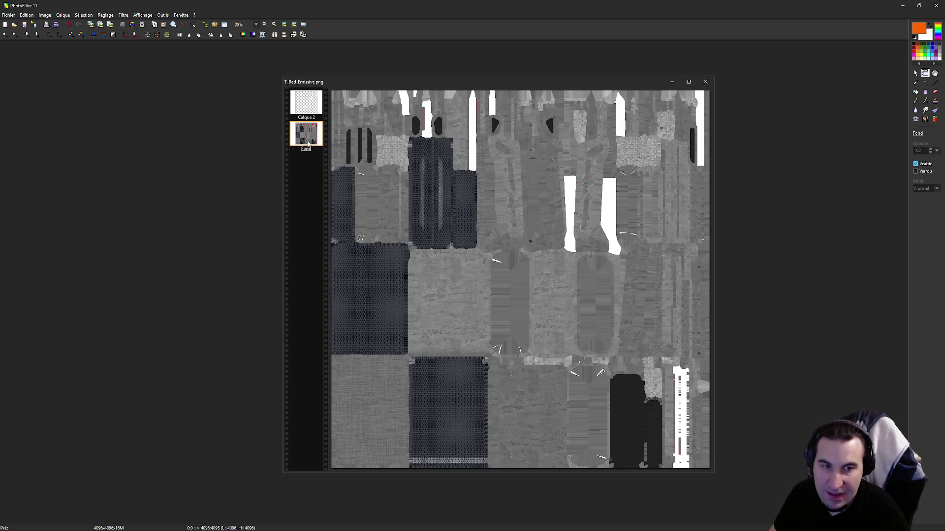
pyautogui.scroll(2, 580, 328)
pyautogui.scroll(2, 799, 253)
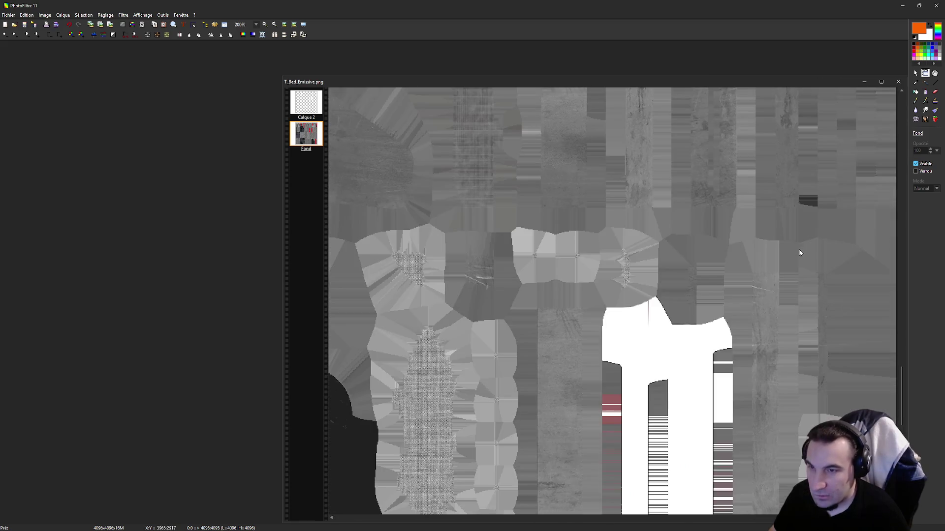
pyautogui.scroll(-2, 708, 328)
pyautogui.scroll(-2, 709, 328)
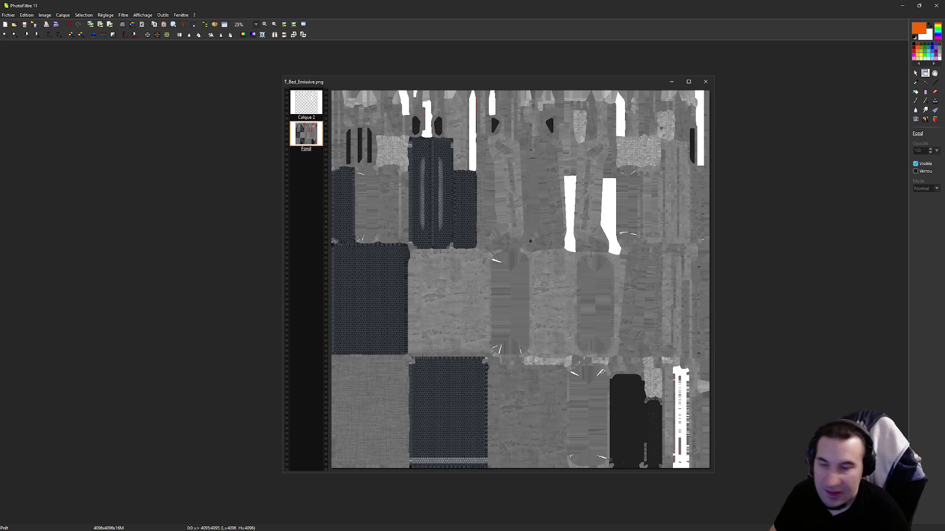
pyautogui.scroll(1, 673, 170)
pyautogui.scroll(-1, 673, 171)
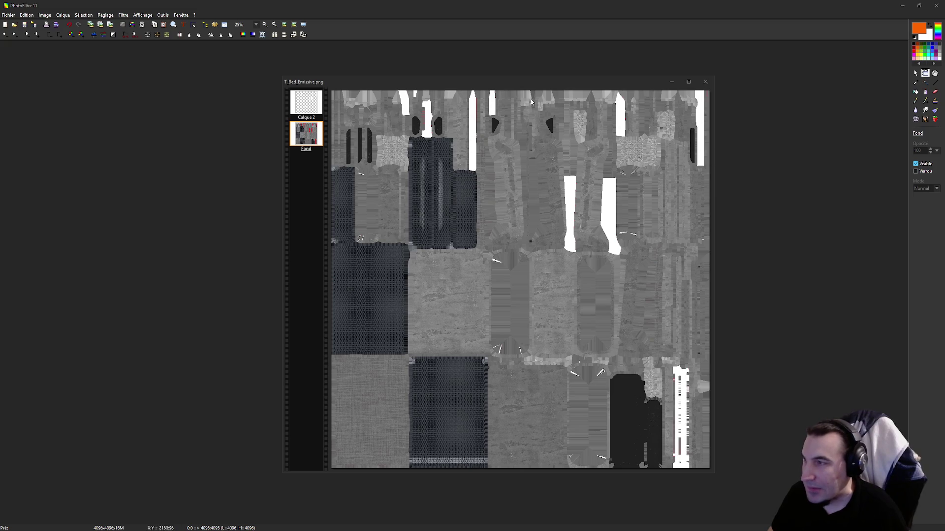
pyautogui.click(308, 137)
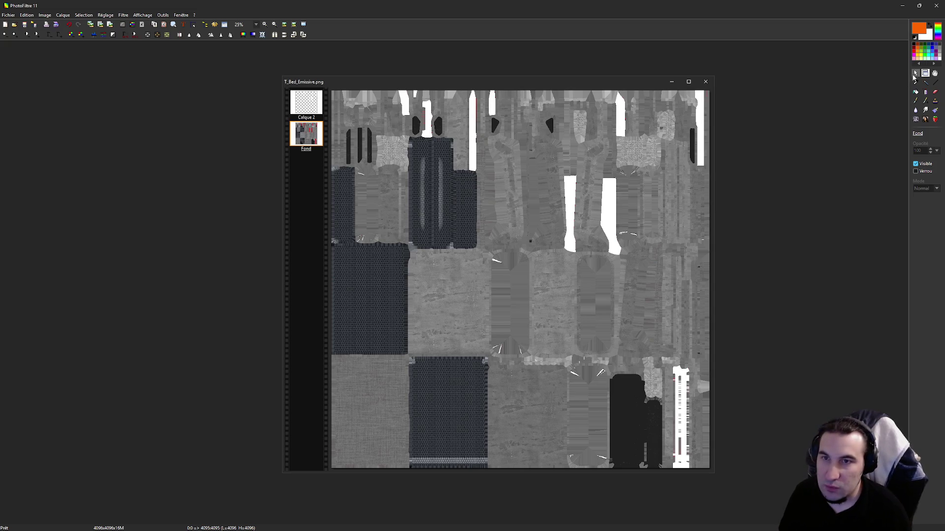
# - Reset colours to black/white and fill the whole Fond layer with black
pyautogui.click(915, 73)
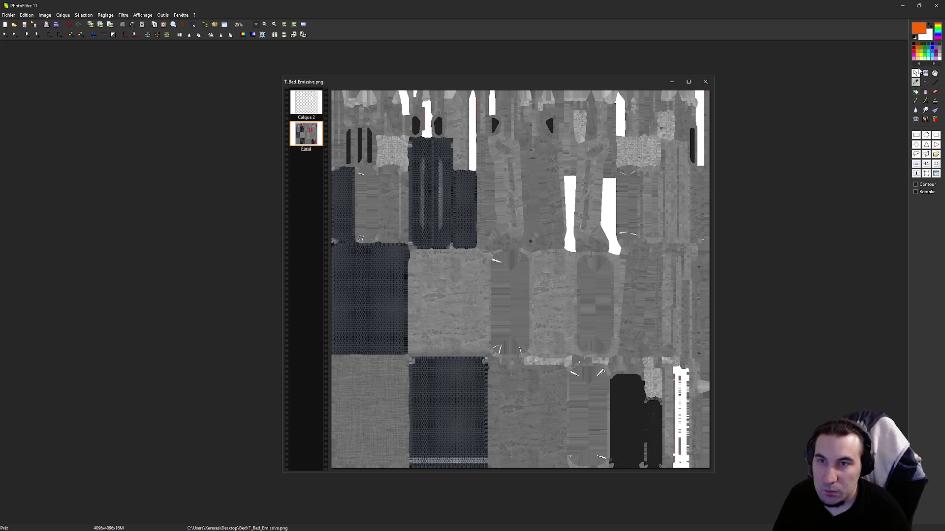
pyautogui.click(914, 37)
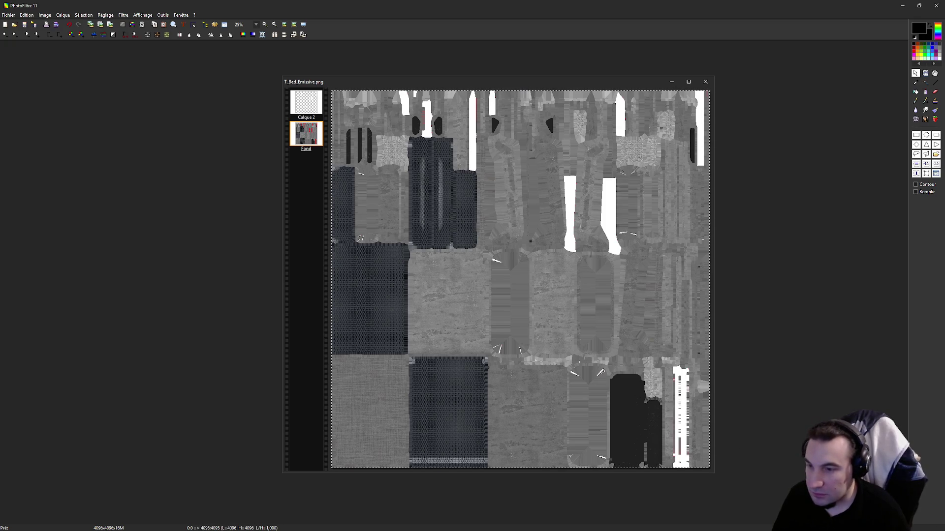
pyautogui.hotkey('ctrl', 'a')
pyautogui.hotkey('ctrl', 'b')
pyautogui.rightClick(307, 95)
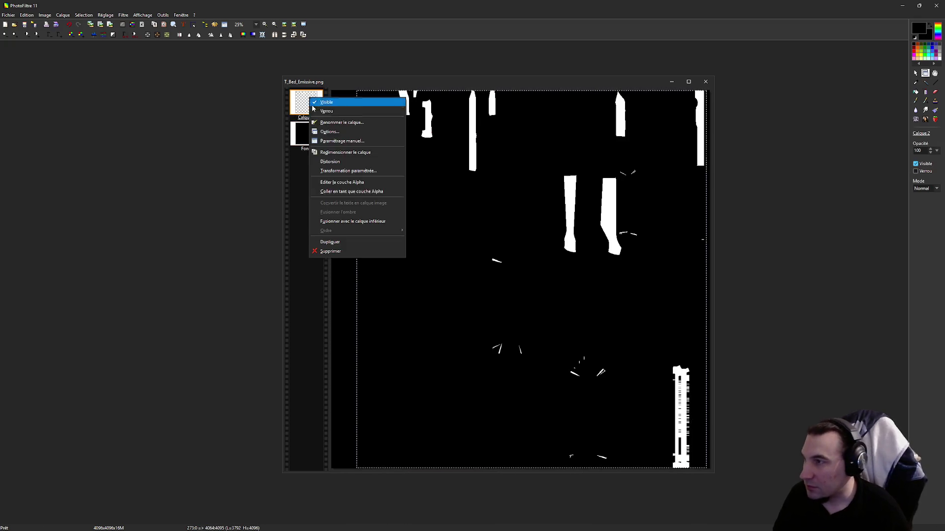
# - Merge Calque 2 into Fond and save the flattened black-and-white T_Bed_Emissive.png
pyautogui.click(357, 220)
pyautogui.hotkey('ctrl', 's')
pyautogui.press('Return')
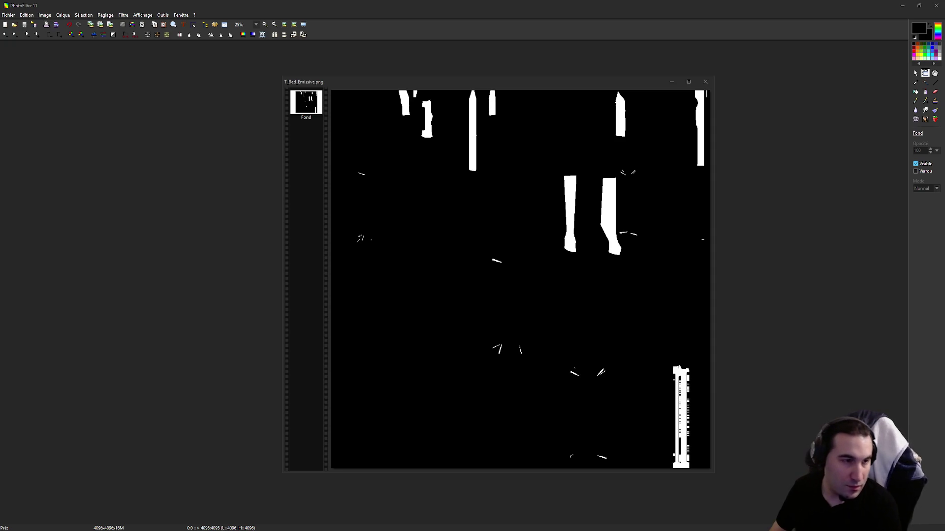
pyautogui.press('super')
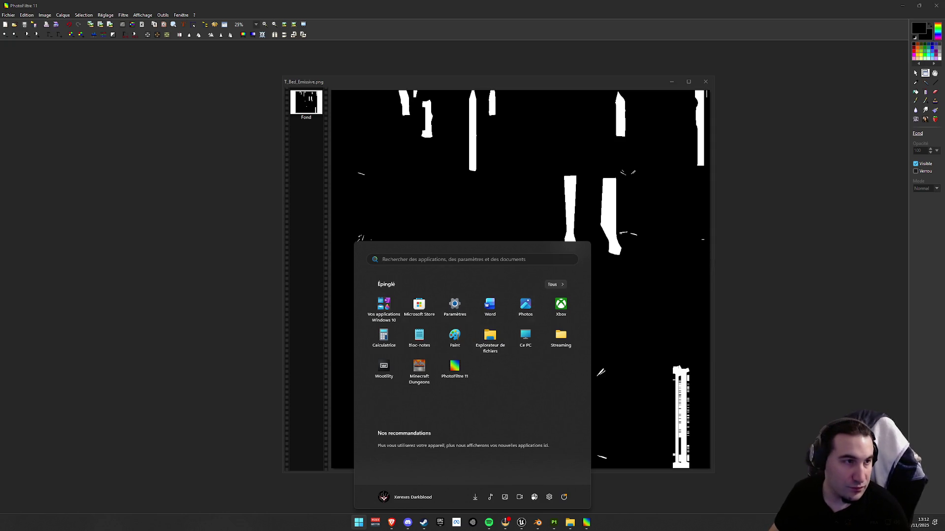
pyautogui.press('super')
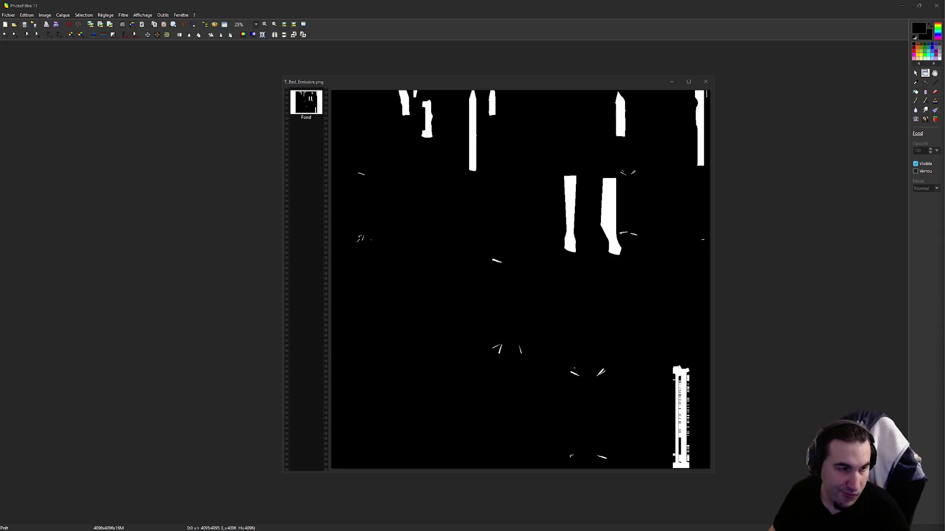
pyautogui.press('super')
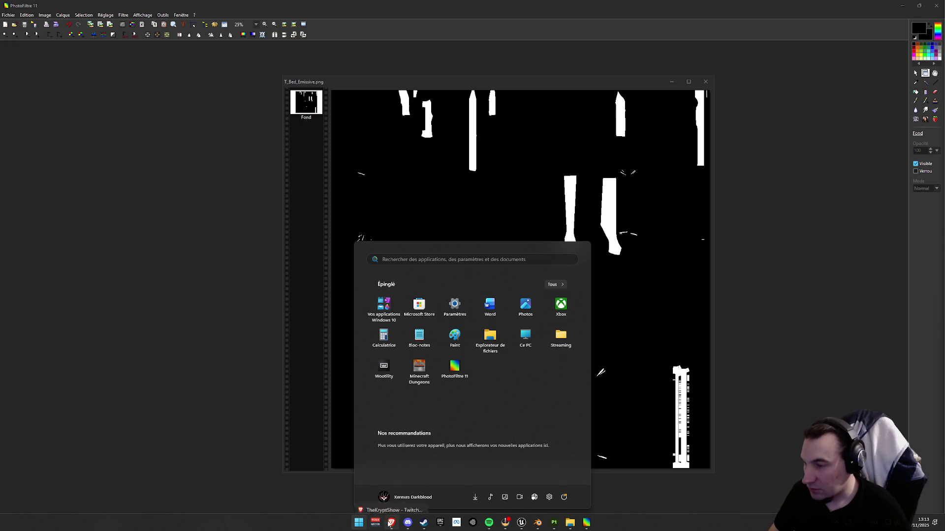
pyautogui.press('super')
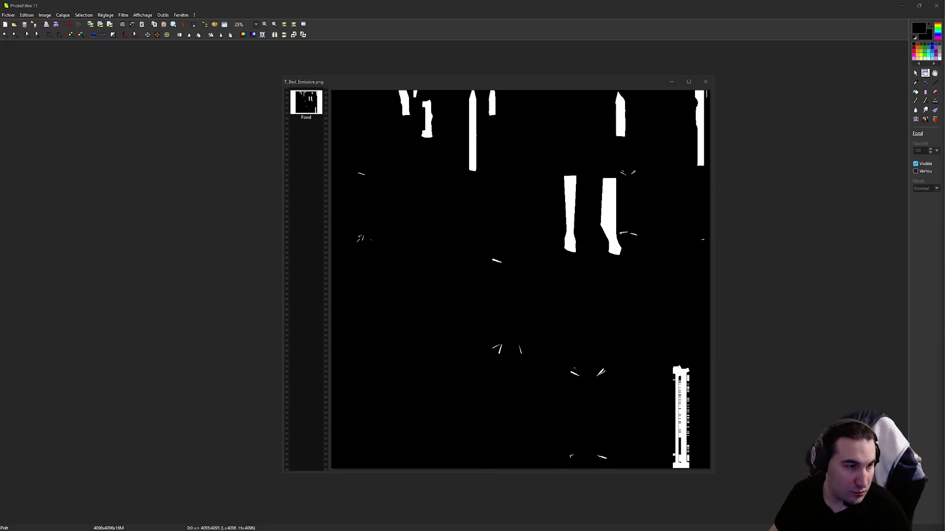
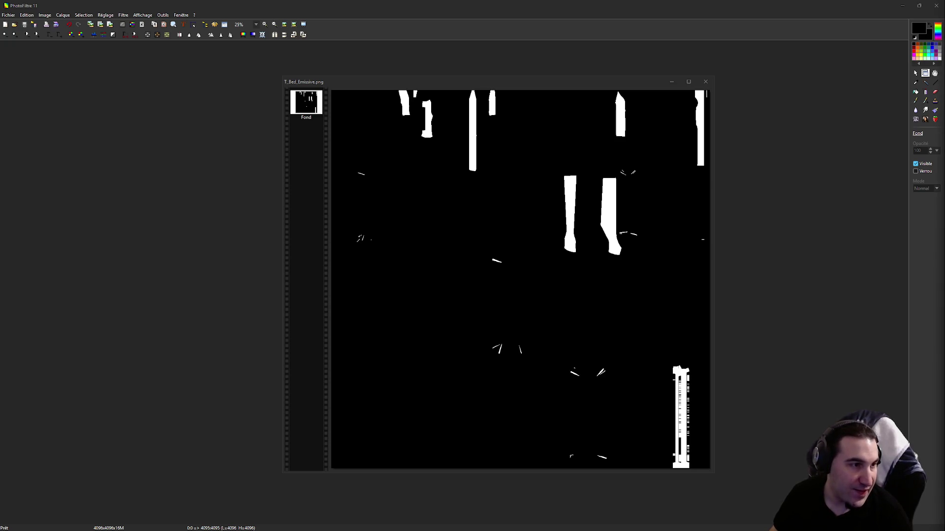
# - Close the emissive texture image in PhotoFiltre so the desktop with the Bed folder shows
pyautogui.press('super')
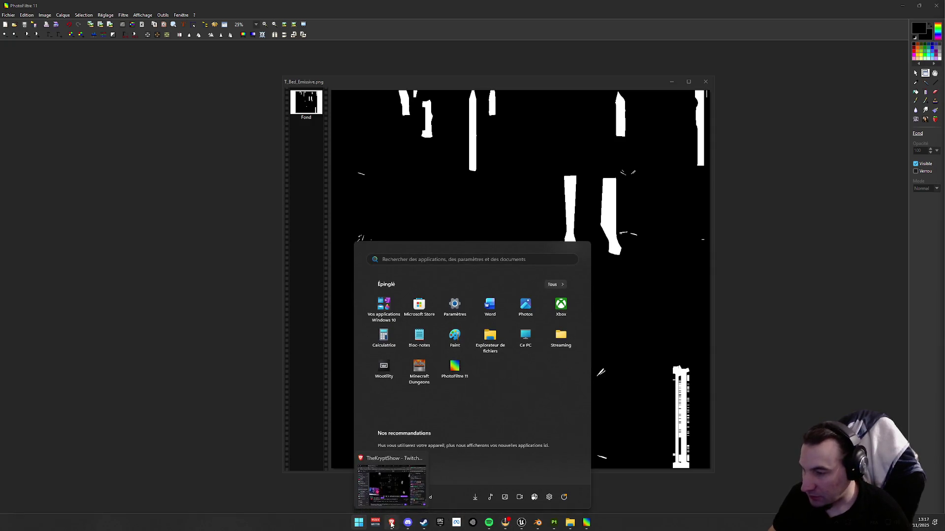
pyautogui.click(395, 521)
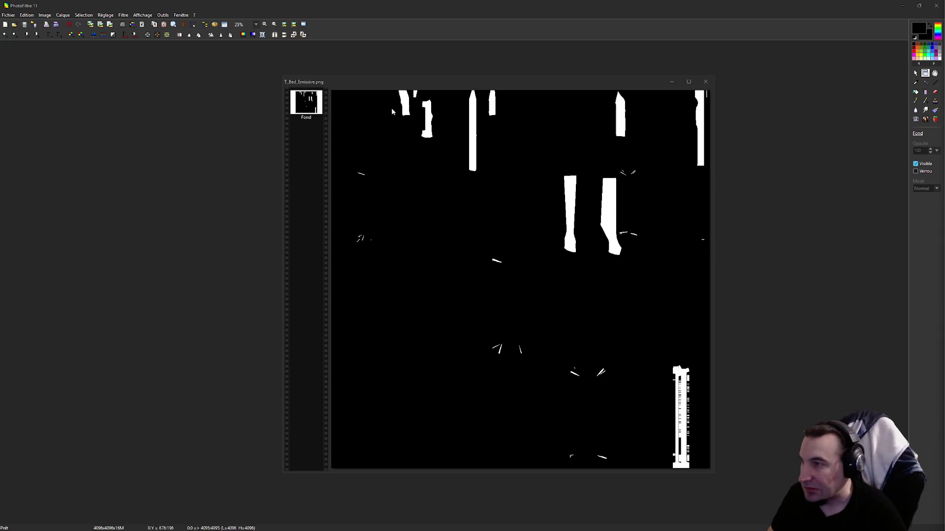
pyautogui.click(936, 5)
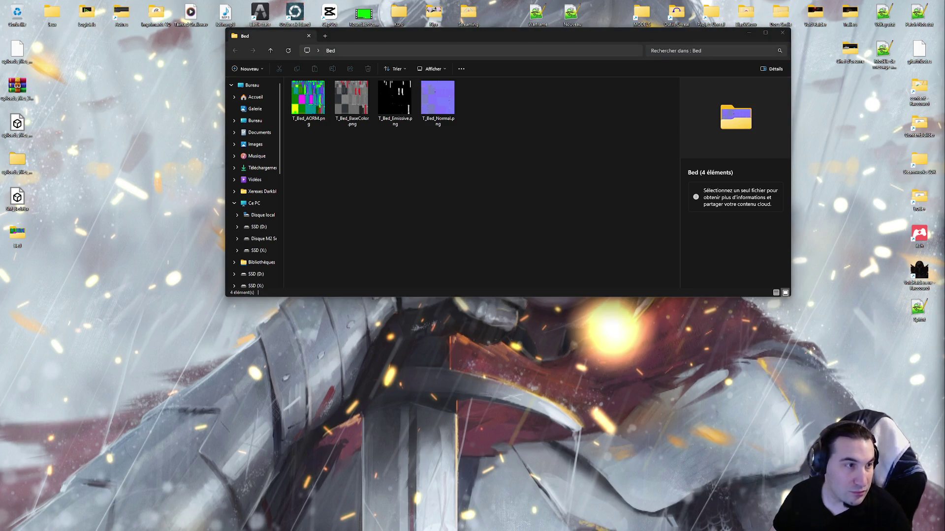
# - Focus the Bed folder window, then bring the VoidRaider Unreal project to the front
pyautogui.press('super')
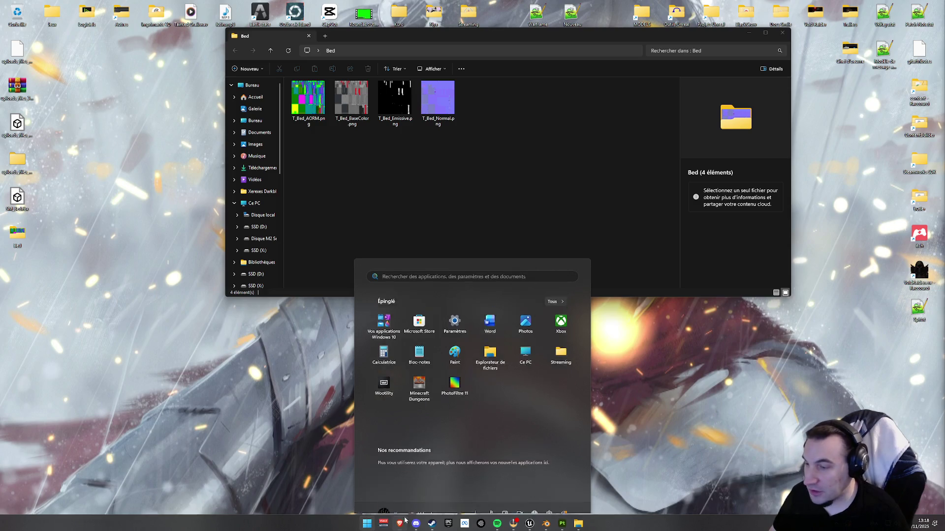
pyautogui.press('super')
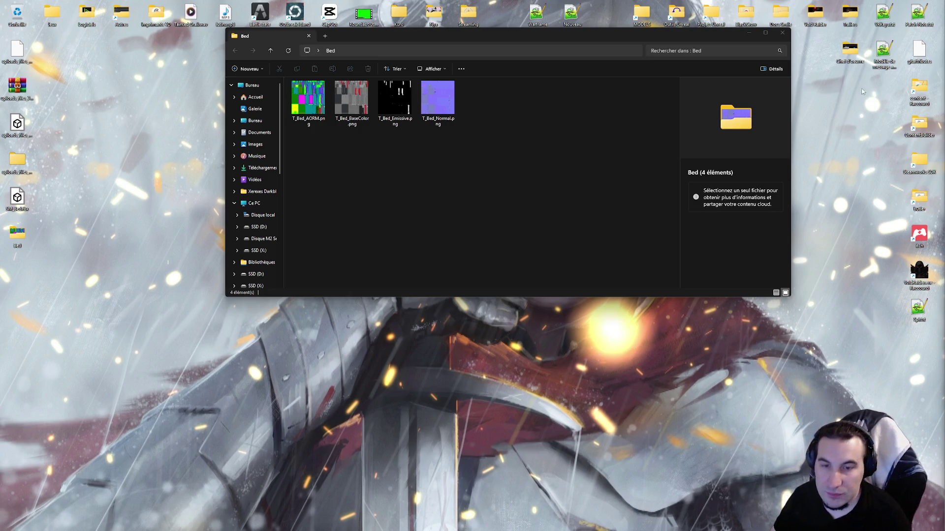
pyautogui.click(401, 181)
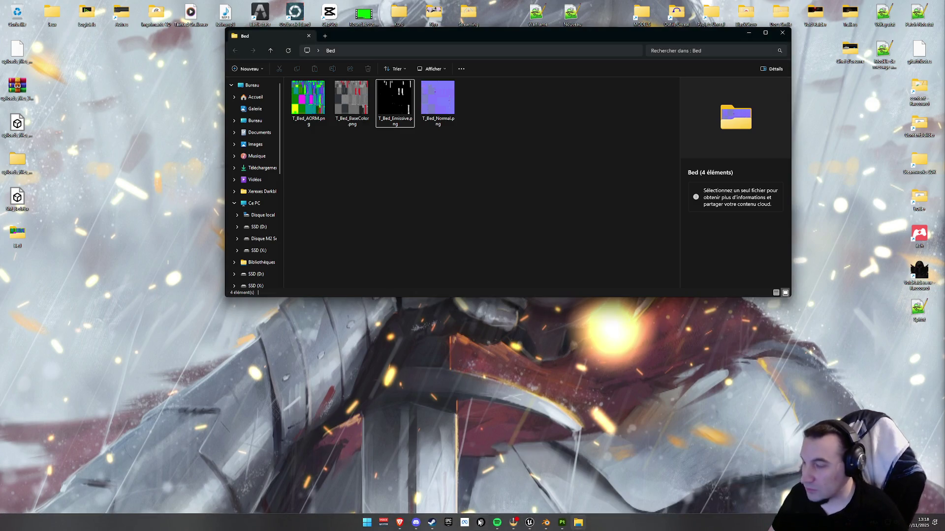
pyautogui.click(529, 523)
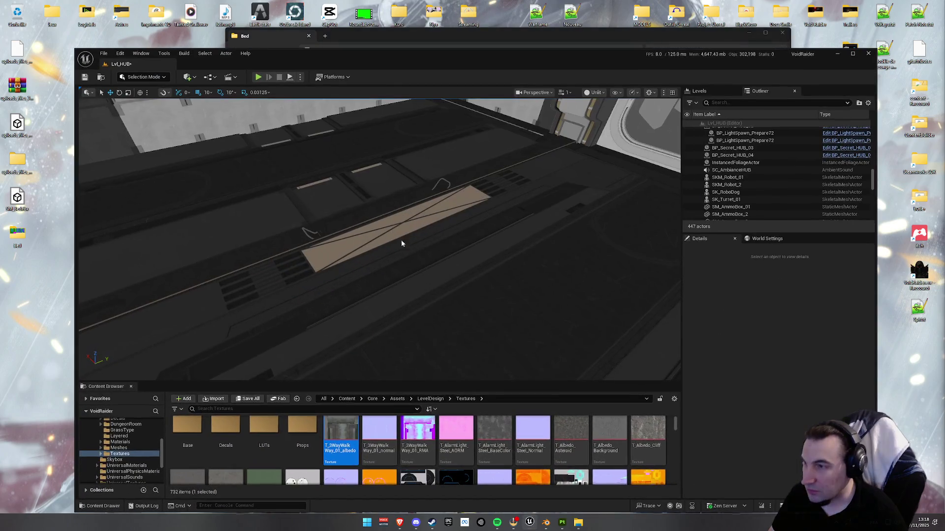
# - Delete the seven old bed assets (SM_Bed and its materials) from the LevelDesign folder
pyautogui.click(118, 448)
pyautogui.scroll(1, 119, 443)
pyautogui.click(120, 430)
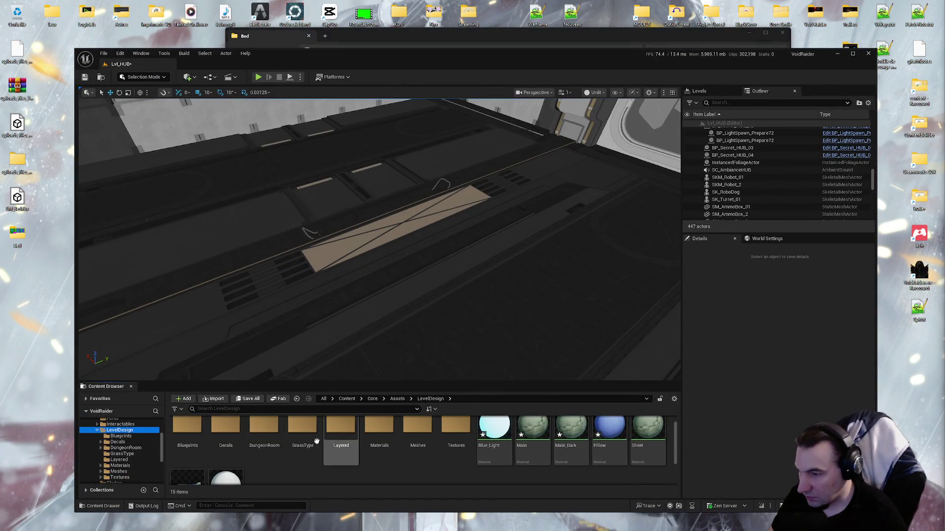
pyautogui.click(471, 458)
pyautogui.scroll(-1, 222, 458)
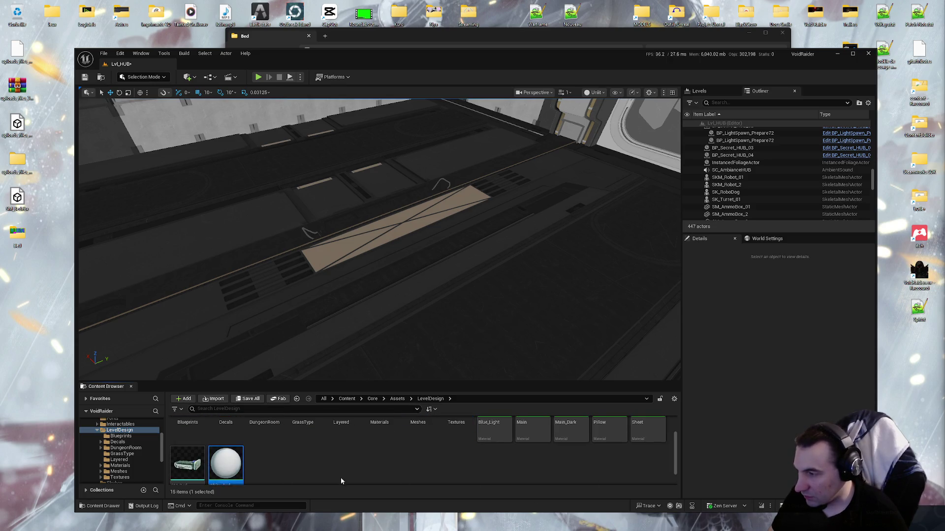
pyautogui.scroll(1, 341, 478)
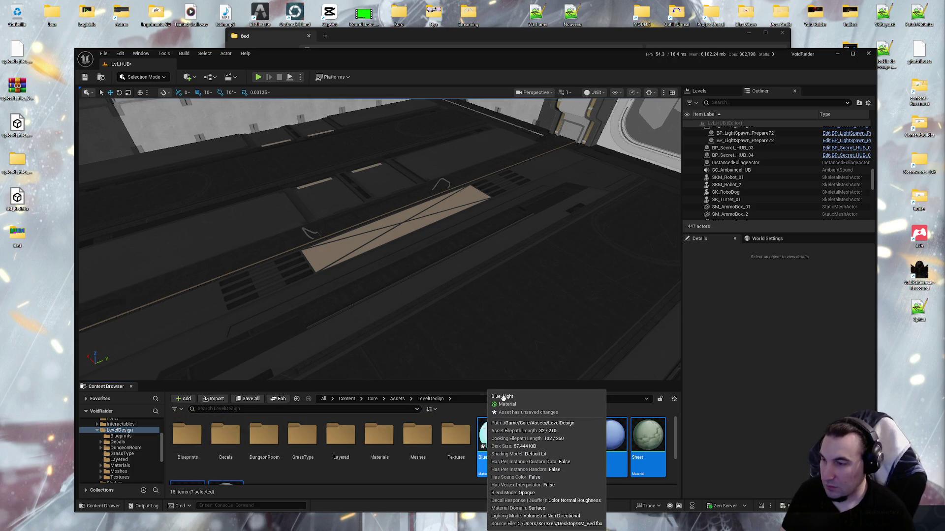
pyautogui.press('Delete')
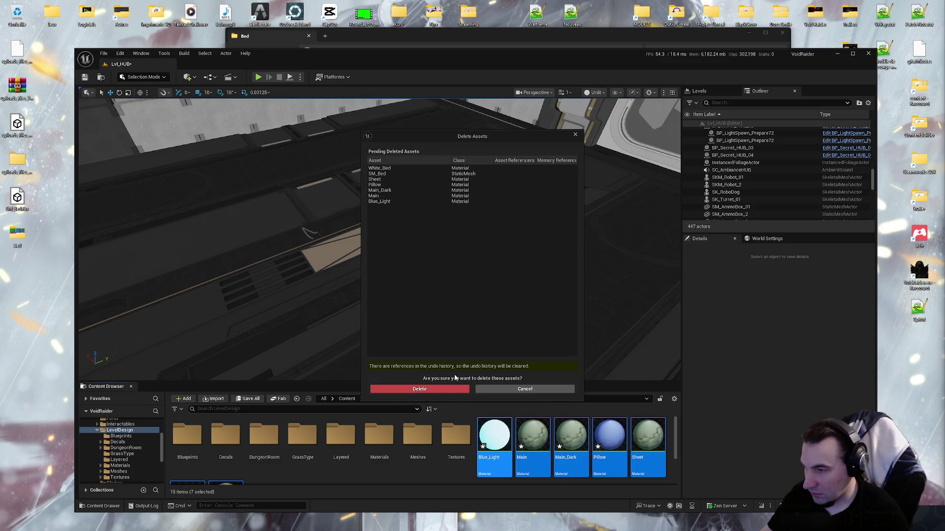
pyautogui.click(446, 389)
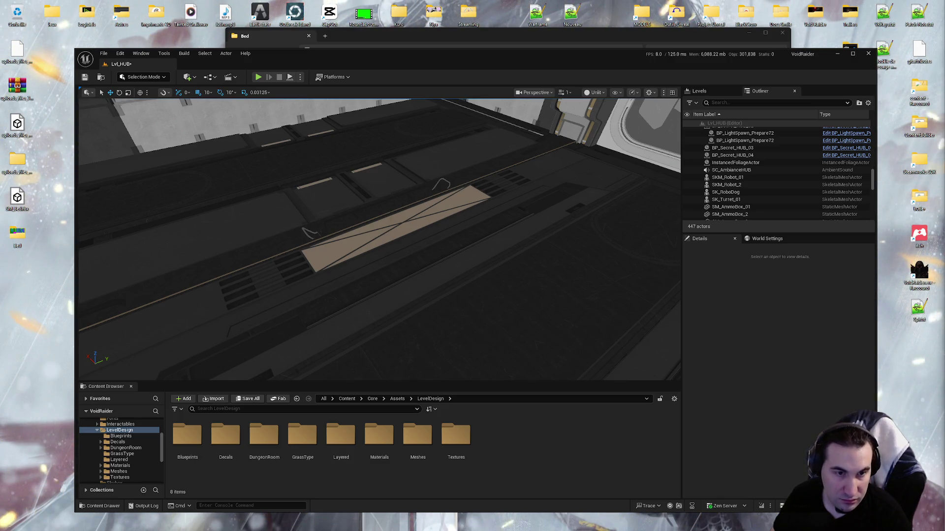
pyautogui.click(532, 32)
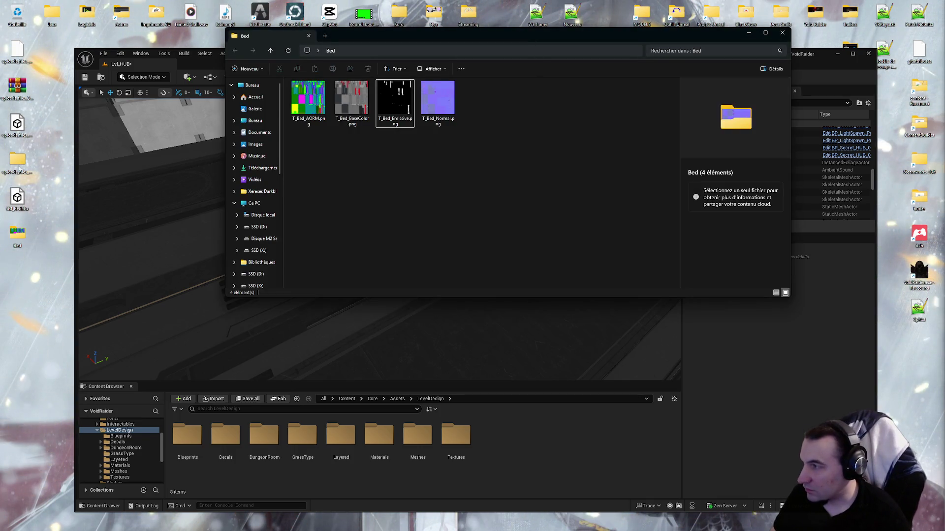
# - Import the SM_Bed mesh and the four T_Bed textures into the LevelDesign folder
pyautogui.moveTo(394, 103); pyautogui.dragTo(530, 448)
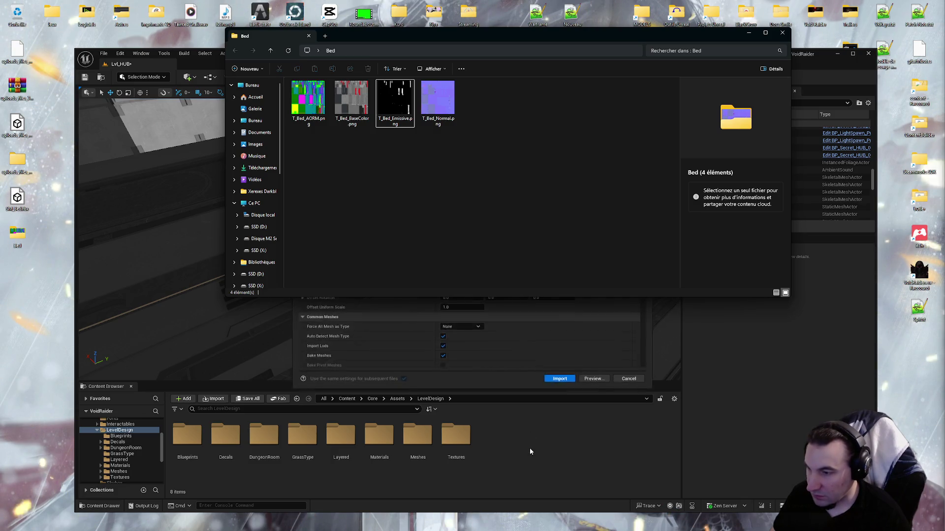
pyautogui.click(562, 383)
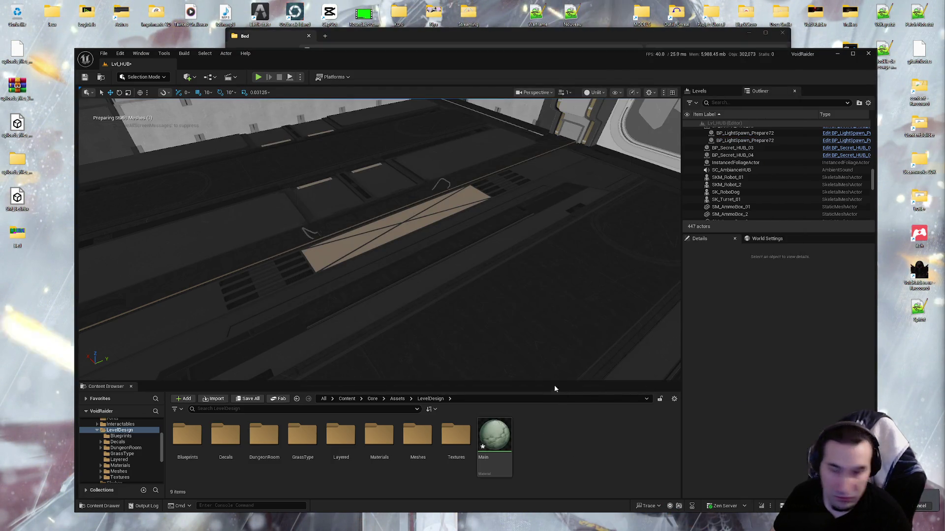
pyautogui.click(476, 42)
pyautogui.moveTo(499, 188); pyautogui.dragTo(290, 79)
pyautogui.moveTo(395, 103)
pyautogui.mouseDown()
pyautogui.moveTo(643, 431)
pyautogui.moveTo(591, 466)
pyautogui.mouseUp()
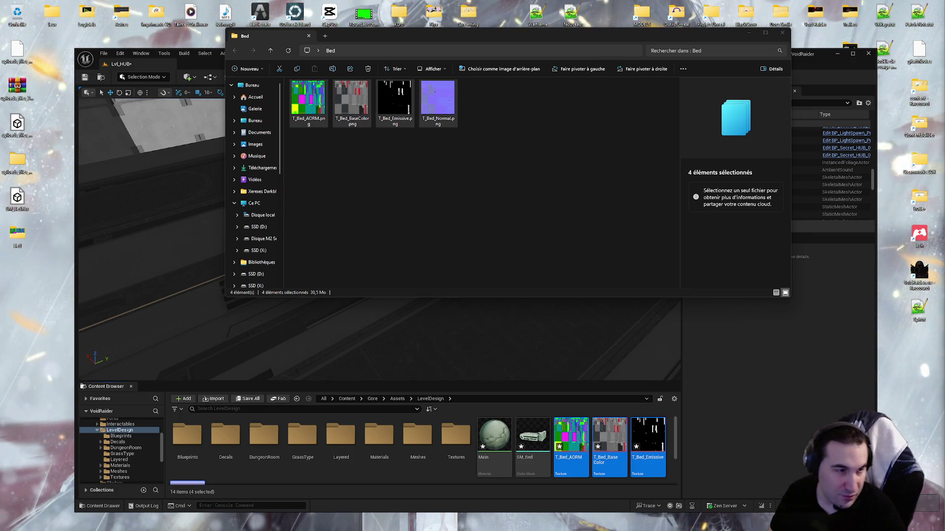
# - Return to the Unreal project and start saving all the newly imported assets
pyautogui.click(426, 194)
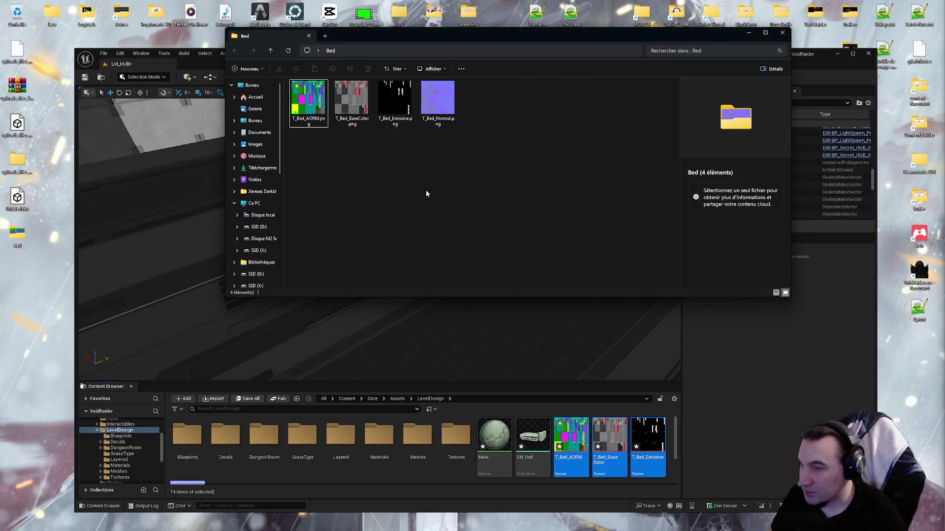
pyautogui.click(494, 441)
pyautogui.hotkey('ctrl', 'shift', 's')
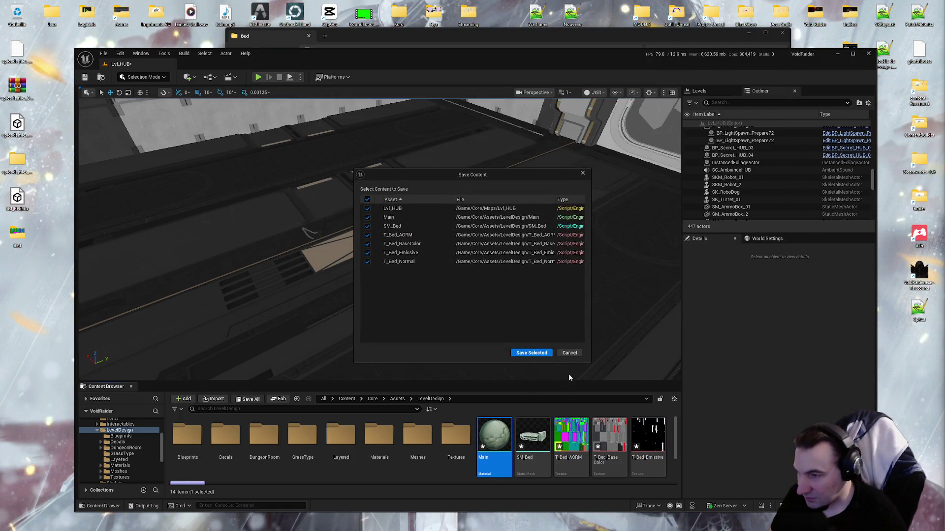
# - Confirm saving the imported bed assets in the Save Content dialog
pyautogui.click(545, 353)
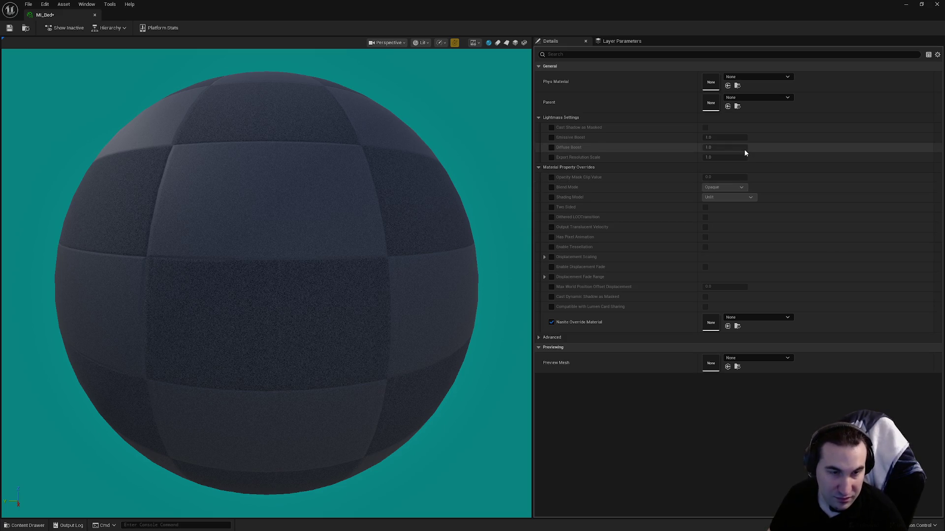
# - Assign M_MasterMaterial as the parent material of MI_Bed
pyautogui.click(745, 99)
pyautogui.write('m_master')
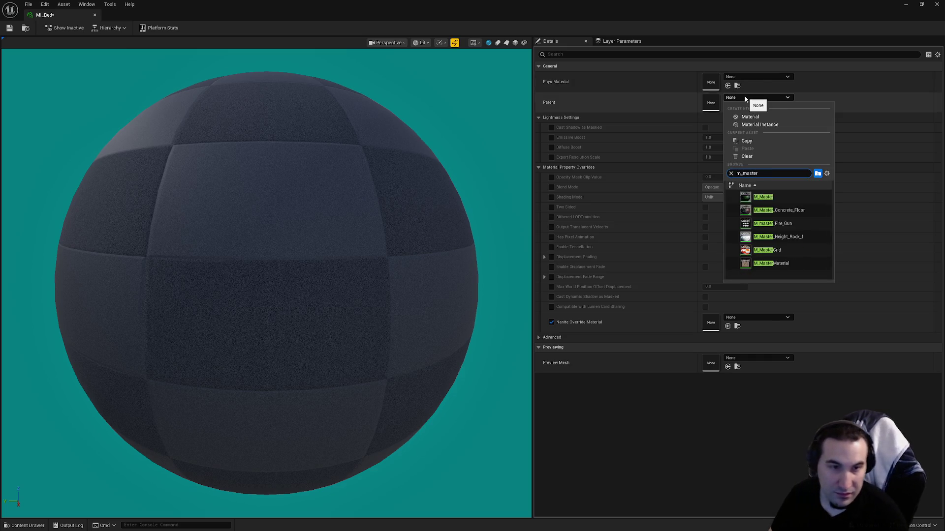
pyautogui.press('Escape')
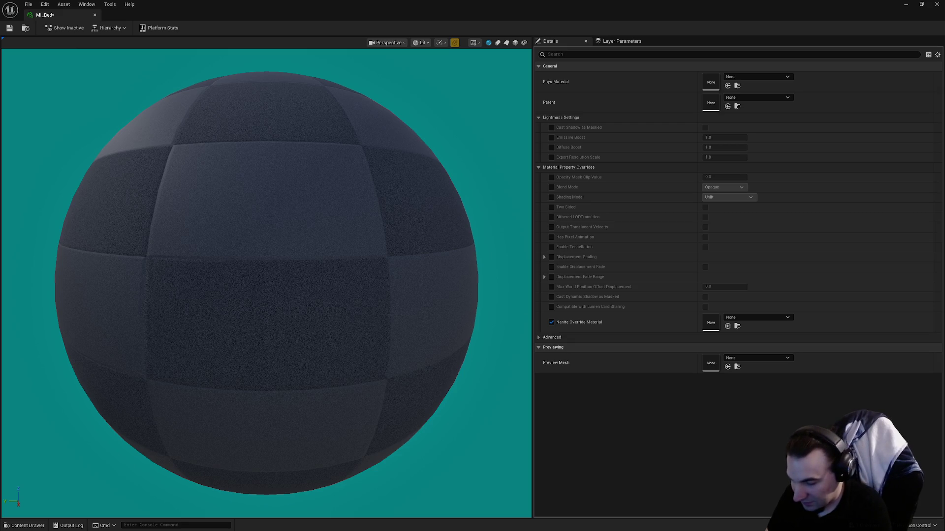
pyautogui.click(750, 98)
pyautogui.write('m_master')
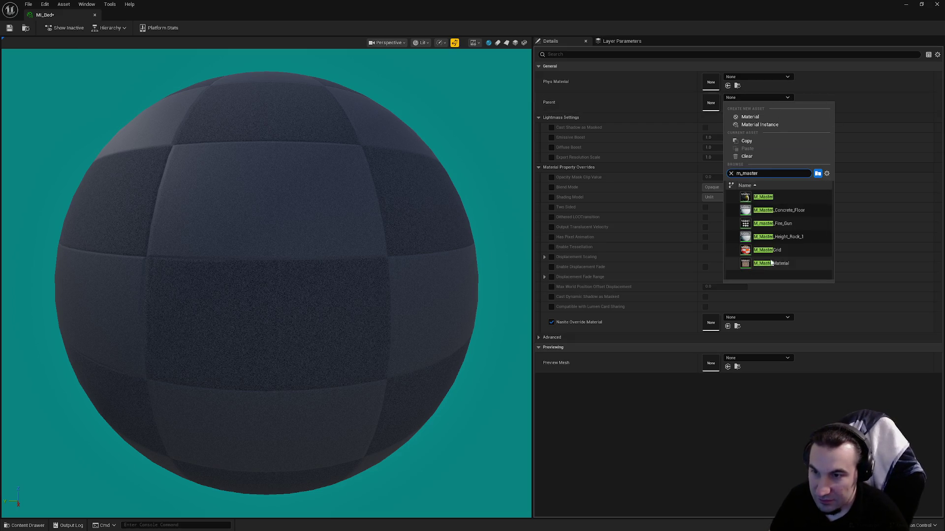
pyautogui.click(772, 263)
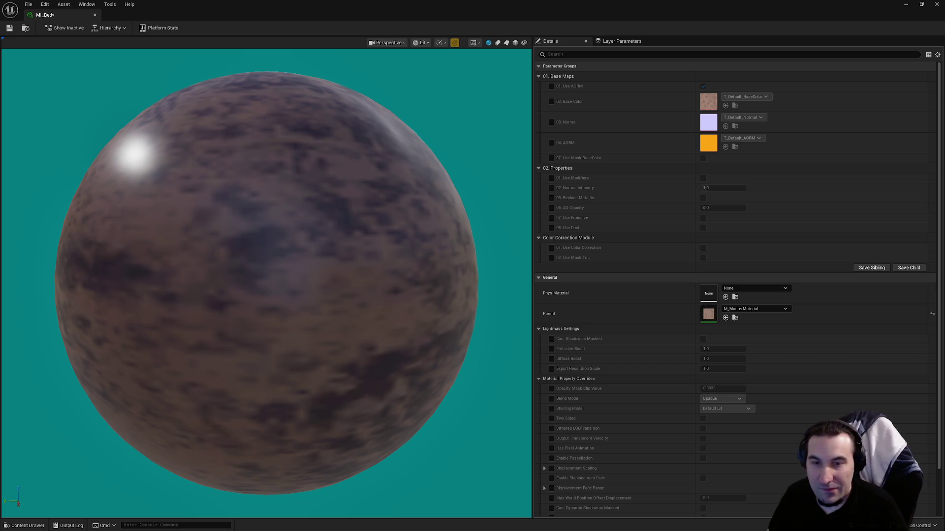
# - Enable the Use AORM, Base Color, Normal and AORM parameter overrides on MI_Bed
pyautogui.click(551, 86)
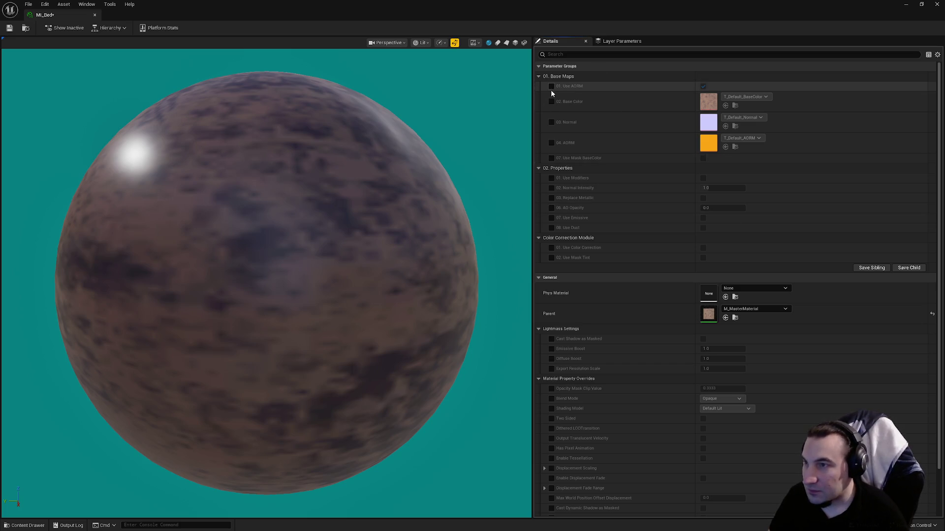
pyautogui.click(551, 122)
pyautogui.click(550, 143)
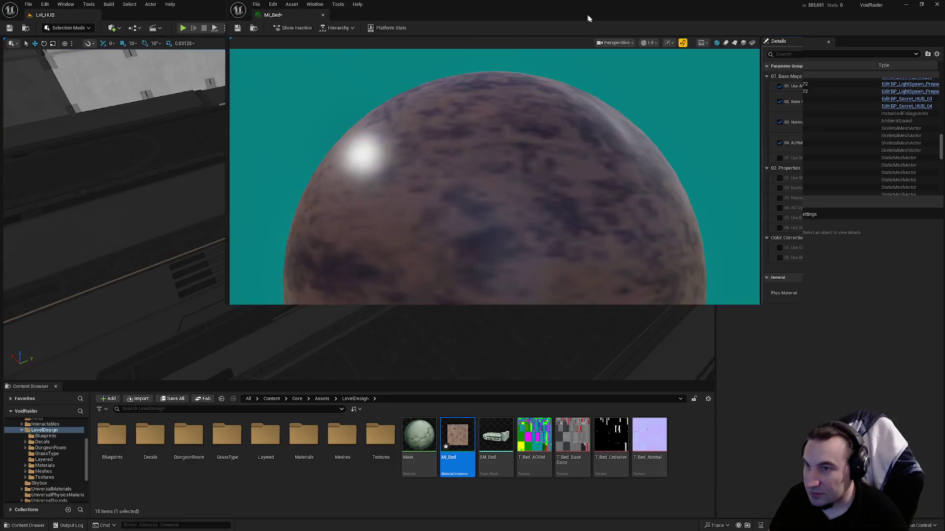
pyautogui.moveTo(473, 11); pyautogui.dragTo(418, 69)
# - Assign T_Bed_BaseColor, T_Bed_AORM and T_Bed_Normal to their slots and save MI_Bed
pyautogui.click(569, 435)
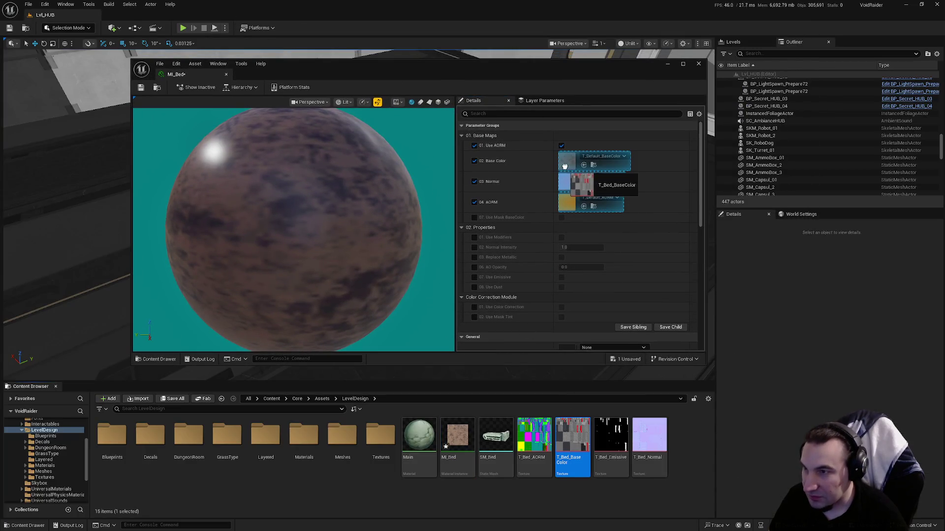
pyautogui.moveTo(569, 433); pyautogui.dragTo(566, 162)
pyautogui.moveTo(533, 439); pyautogui.dragTo(570, 214)
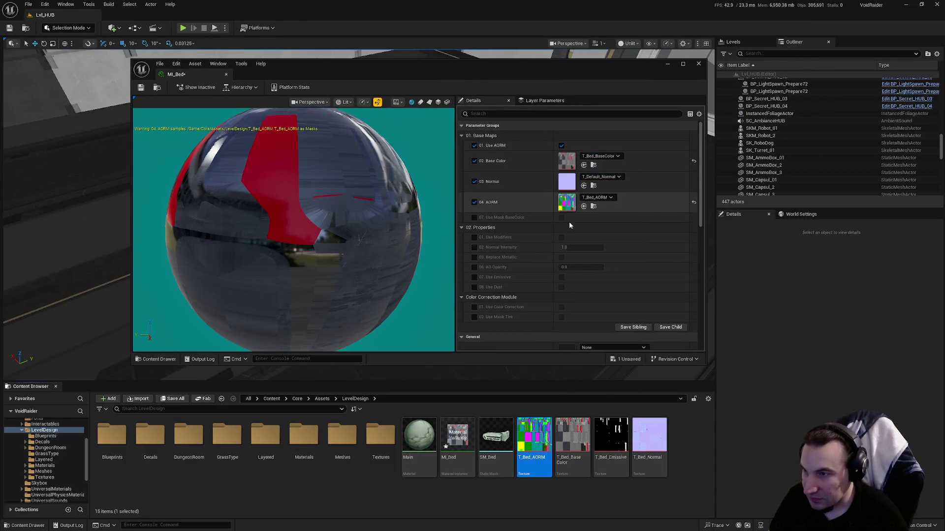
pyautogui.moveTo(649, 440); pyautogui.dragTo(583, 182)
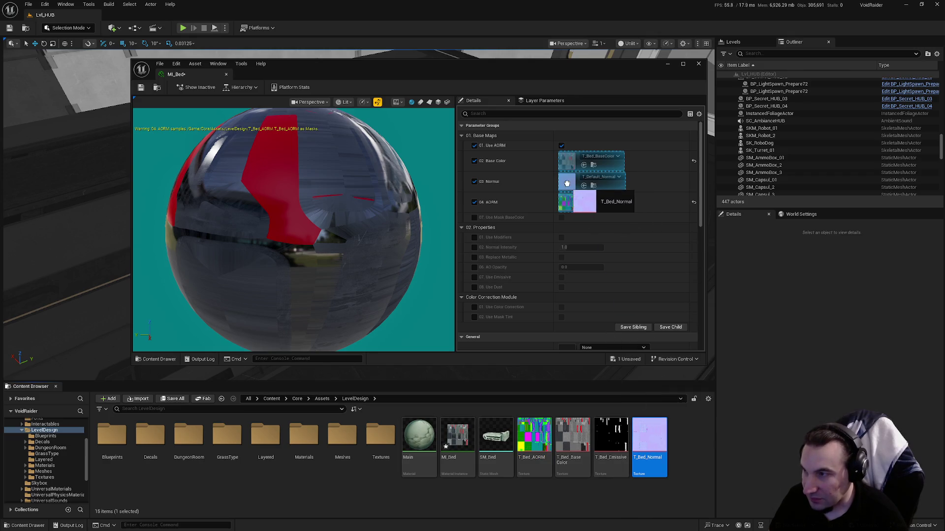
pyautogui.click(140, 87)
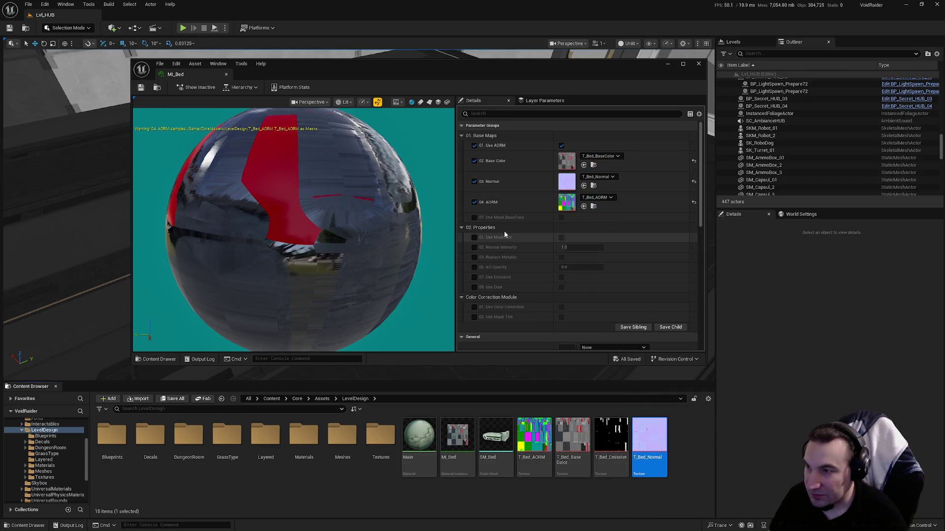
# - Turn on Use Emissive and assign T_Bed_Emissive to the emissive texture slot
pyautogui.click(475, 276)
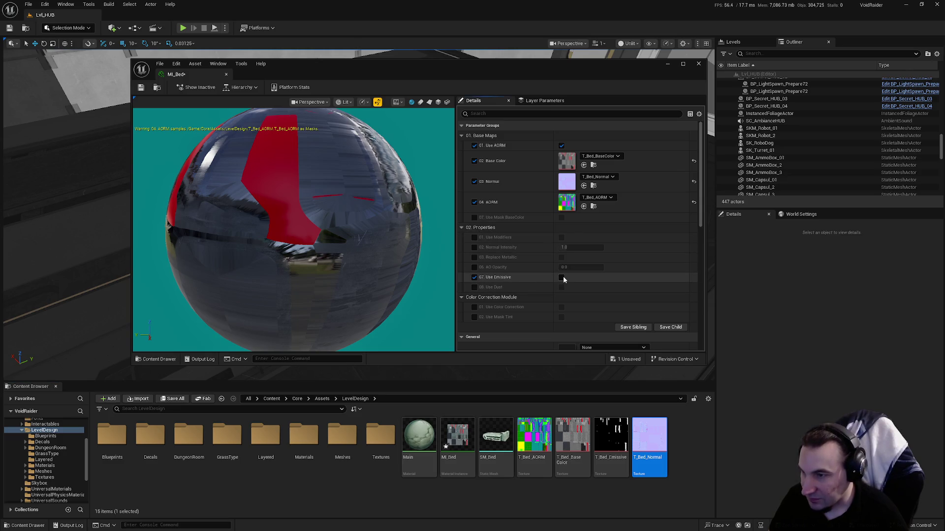
pyautogui.click(562, 278)
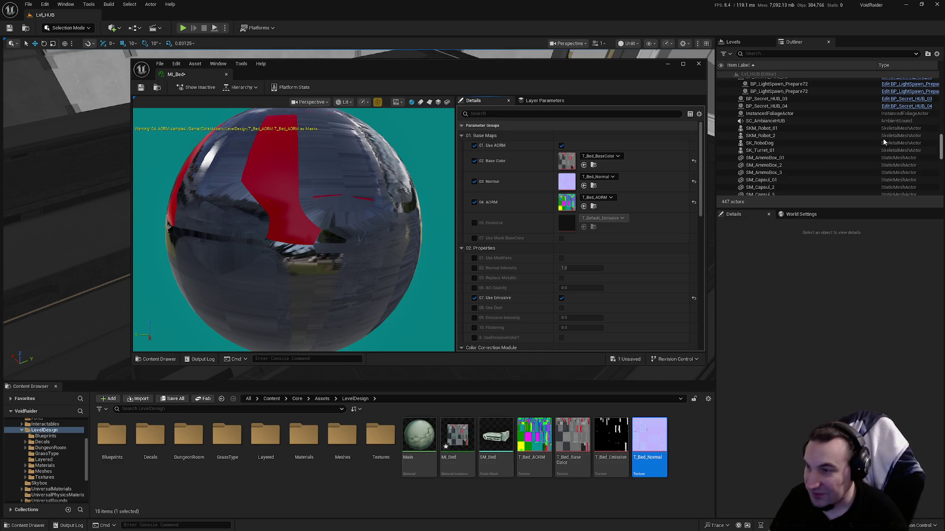
pyautogui.click(474, 224)
pyautogui.moveTo(612, 442); pyautogui.dragTo(568, 222)
# - Enable the Emissive Intensity, UseEmissiveColor and new Color parameter overrides
pyautogui.click(474, 317)
pyautogui.click(474, 337)
pyautogui.click(561, 338)
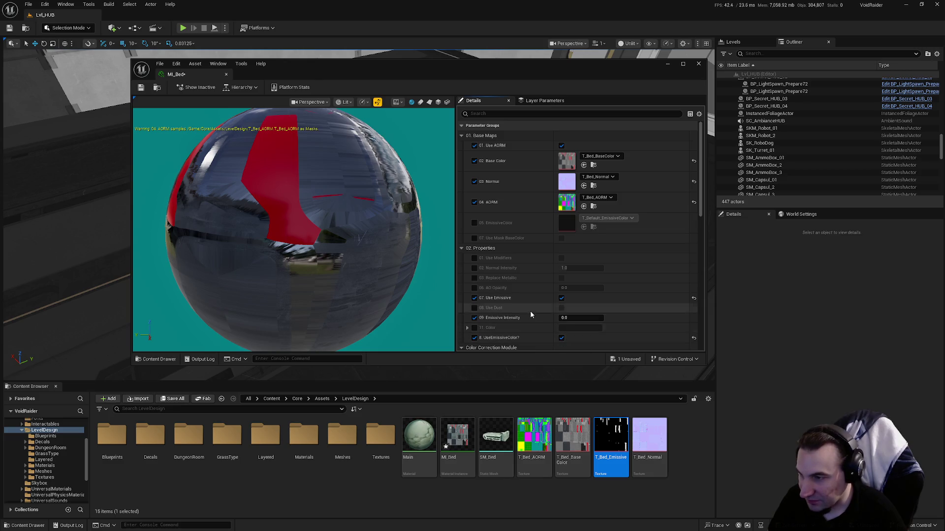
pyautogui.click(473, 328)
# - Set MI_Bed's emissive Color to pure red and enable the EmissiveColor texture override
pyautogui.click(582, 327)
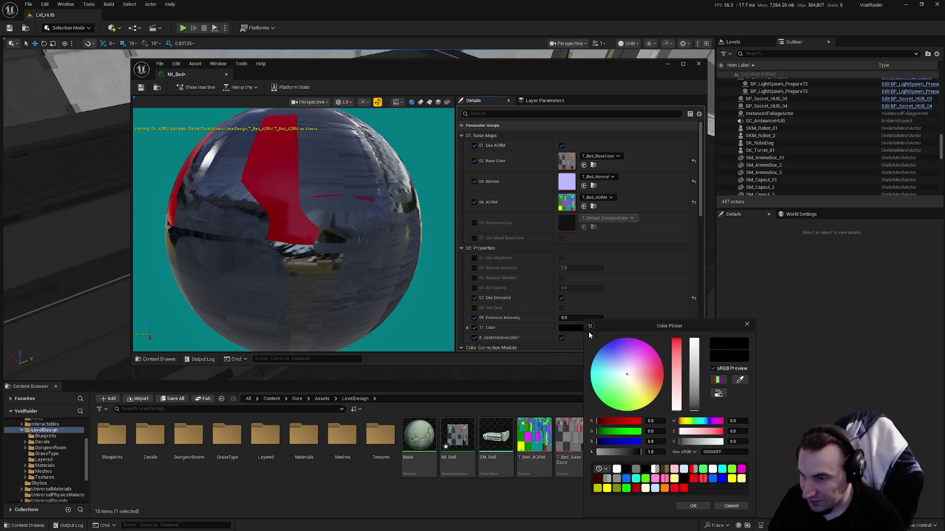
pyautogui.click(663, 375)
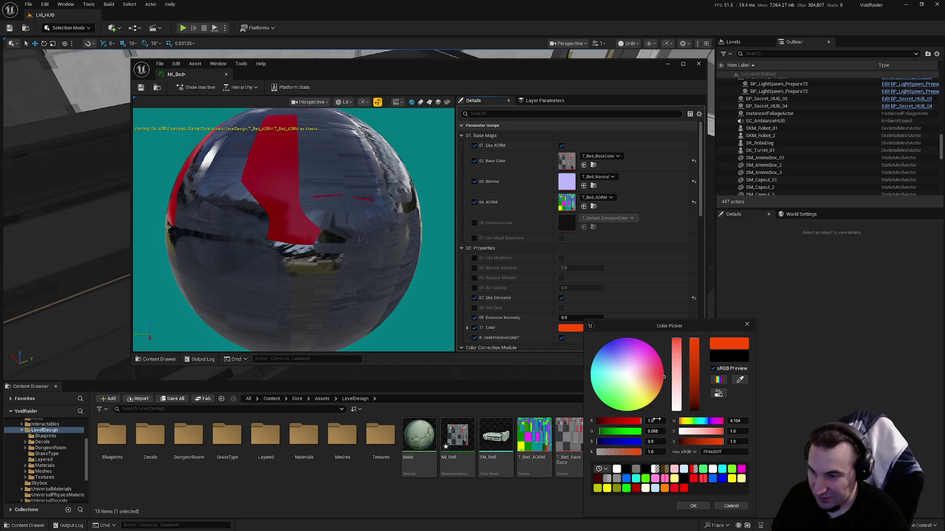
pyautogui.click(695, 506)
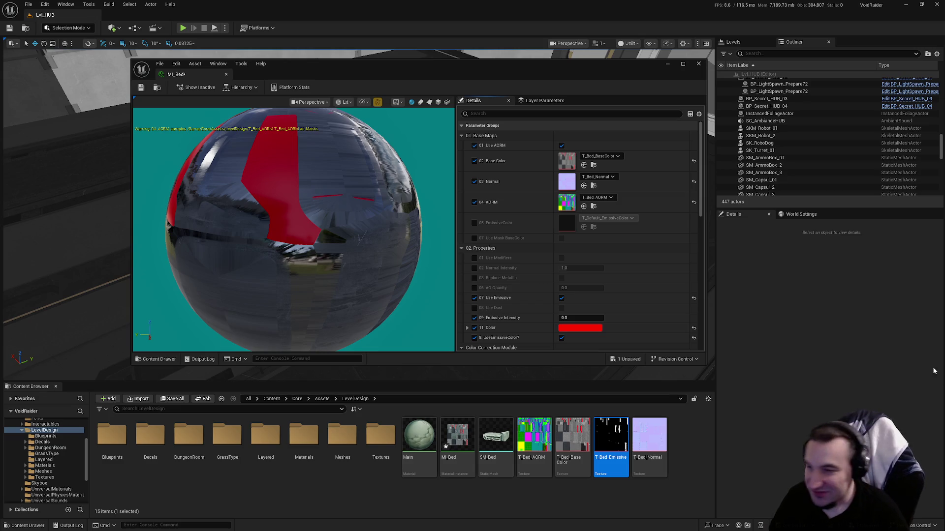
pyautogui.click(475, 223)
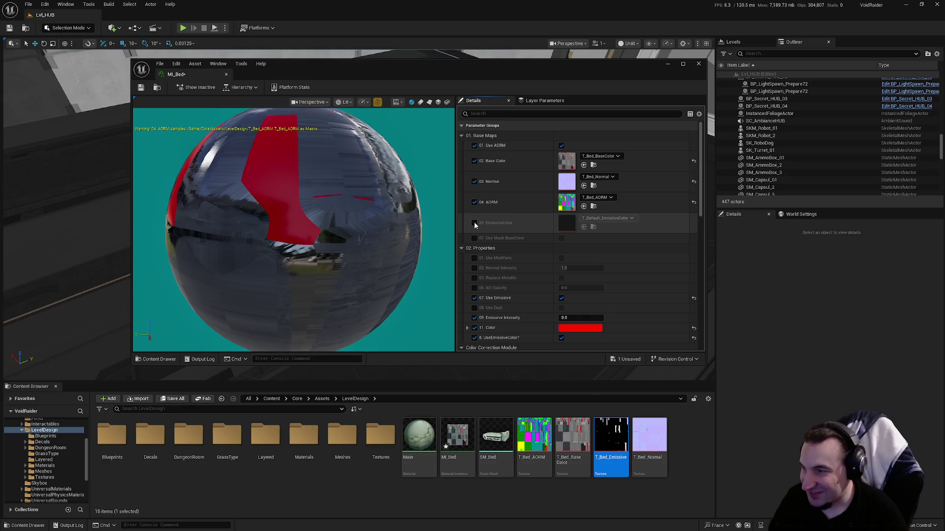
# - Assign T_Bed_Emissive as the emissive colour map and raise Emissive Intensity to 5, then 10
pyautogui.moveTo(611, 443); pyautogui.dragTo(566, 222)
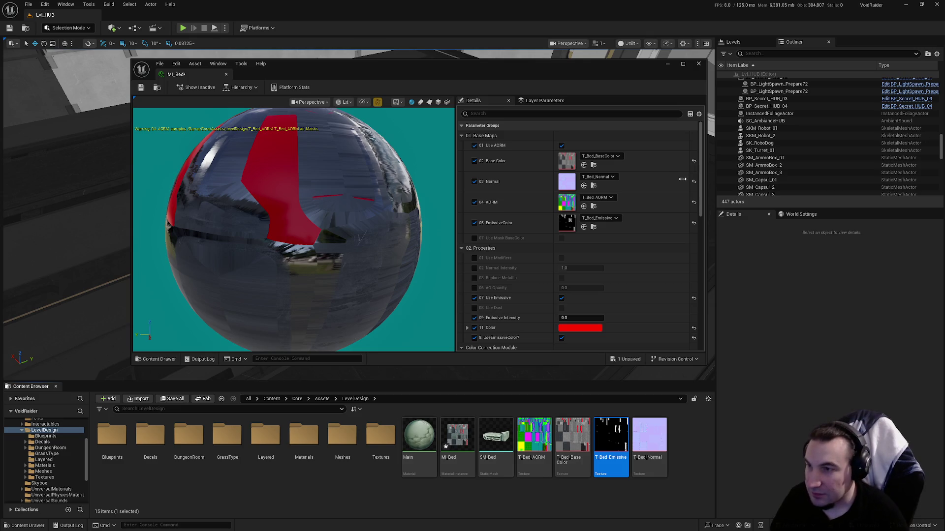
pyautogui.click(572, 319)
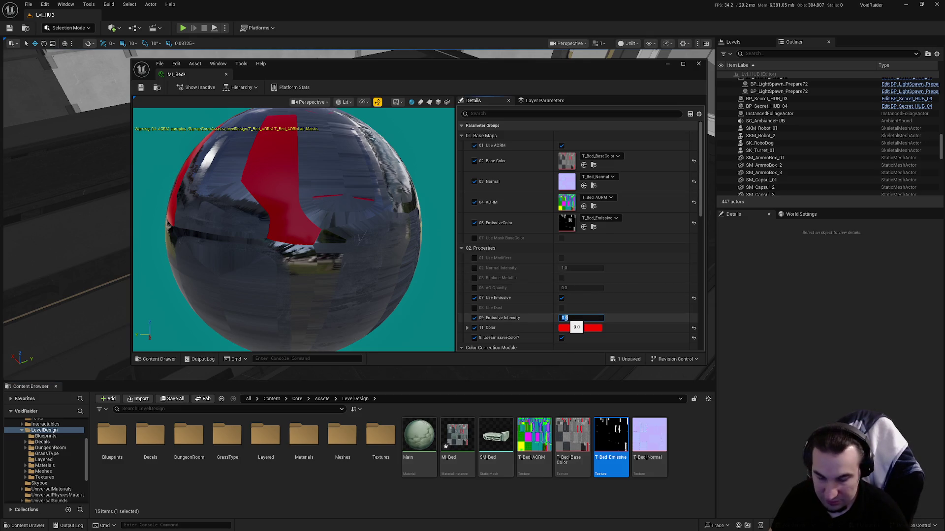
pyautogui.write('5')
pyautogui.press('Return')
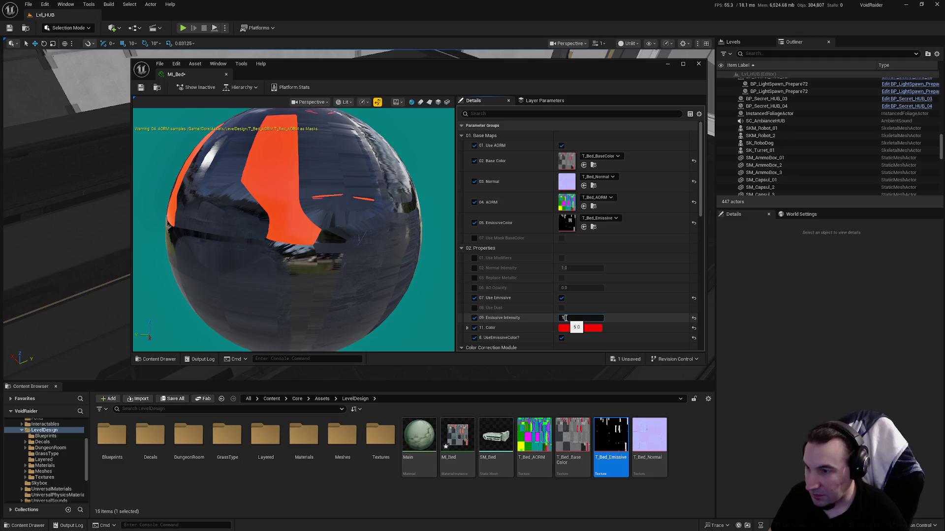
pyautogui.write('10')
pyautogui.press('Return')
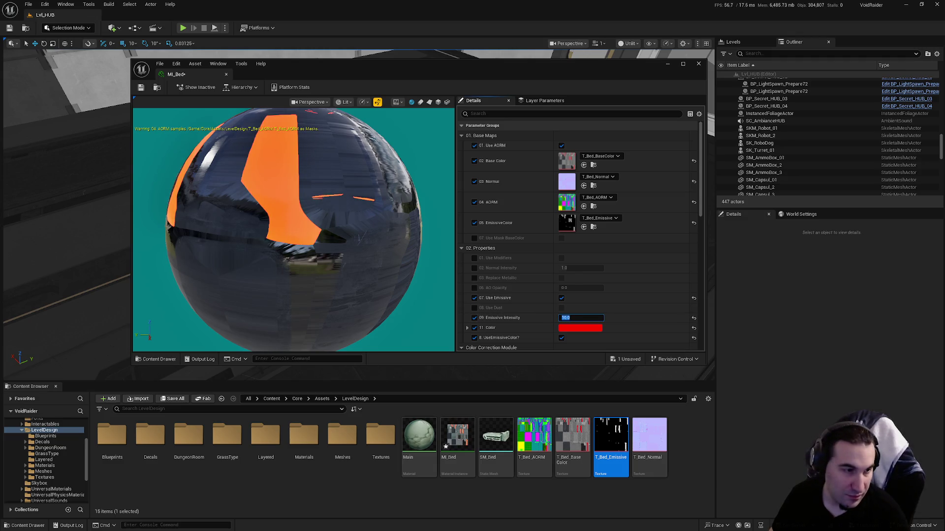